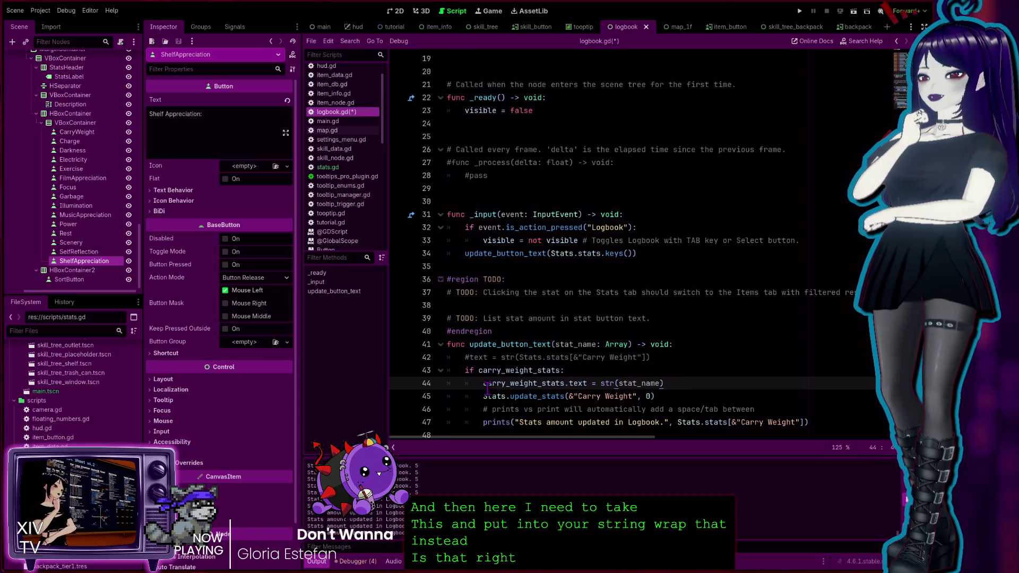
# Inspect text and stat_name on line 44 and the update_stats arguments on line 45.
pyautogui.doubleClick(577, 383)
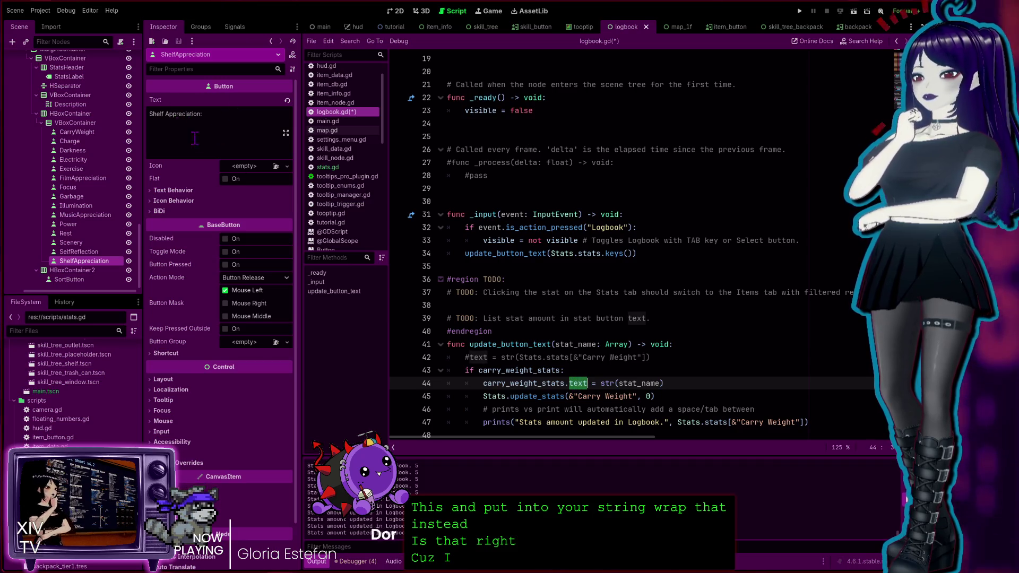
pyautogui.doubleClick(644, 383)
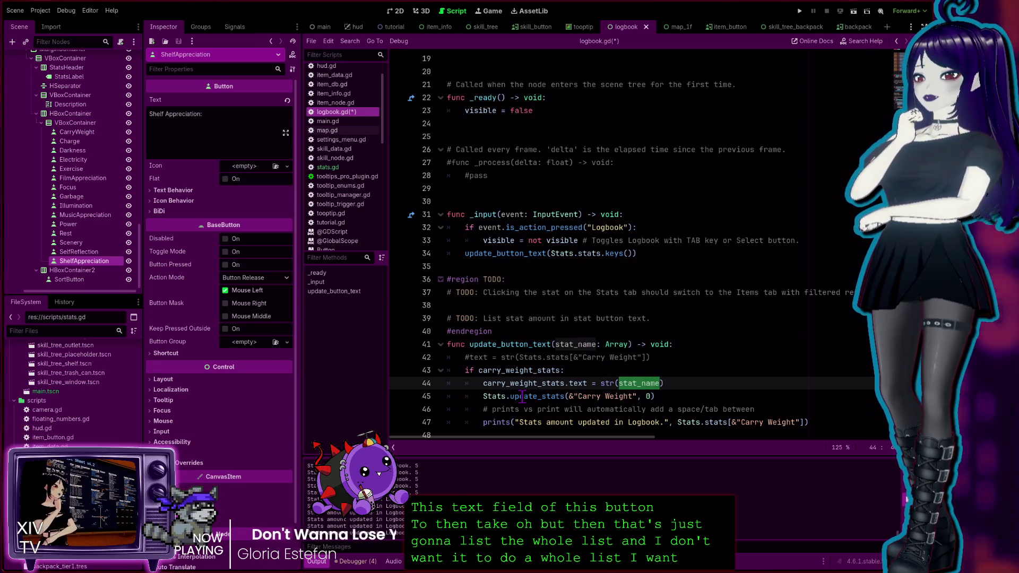
pyautogui.moveTo(654, 396); pyautogui.dragTo(483, 398)
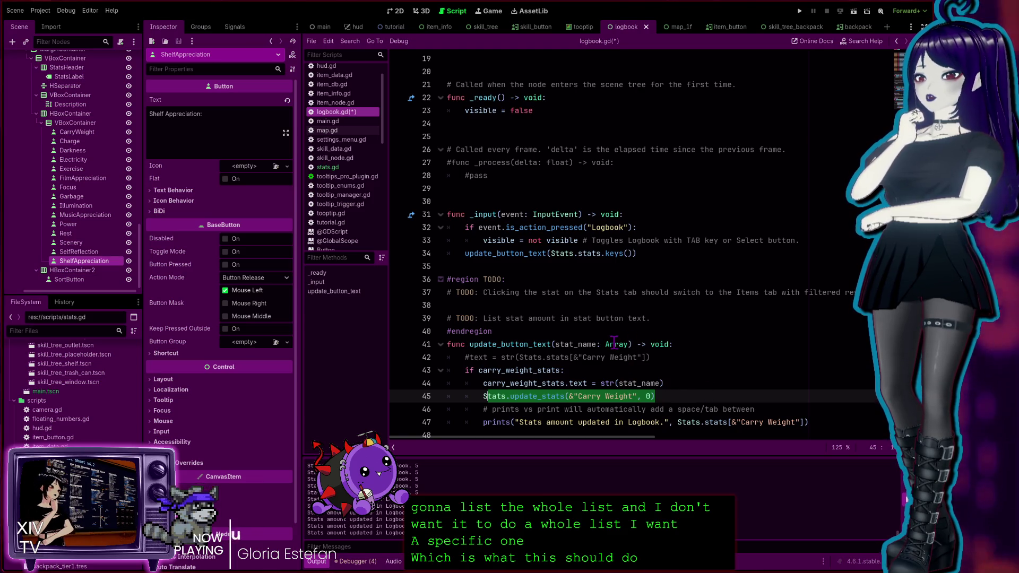
pyautogui.click(610, 379)
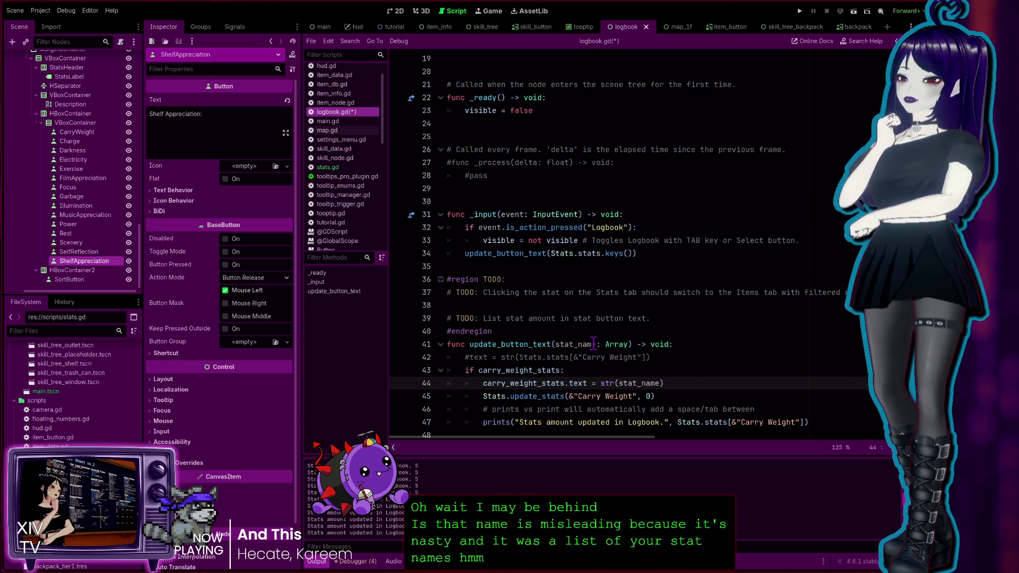
# Rename stat_name to stat_list on lines 41 and 44 and save logbook.gd.
pyautogui.moveTo(596, 343); pyautogui.dragTo(580, 343)
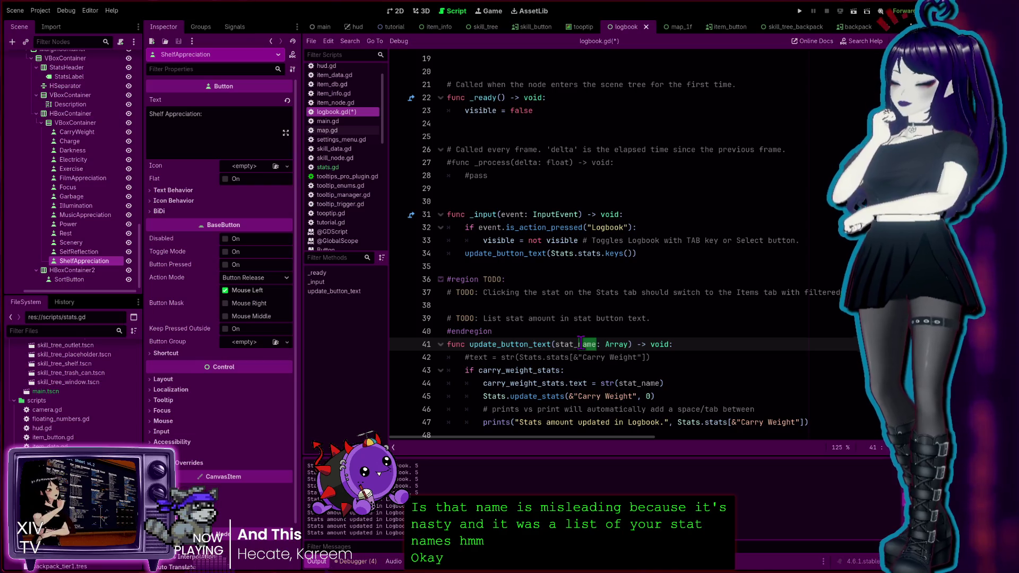
pyautogui.write('list')
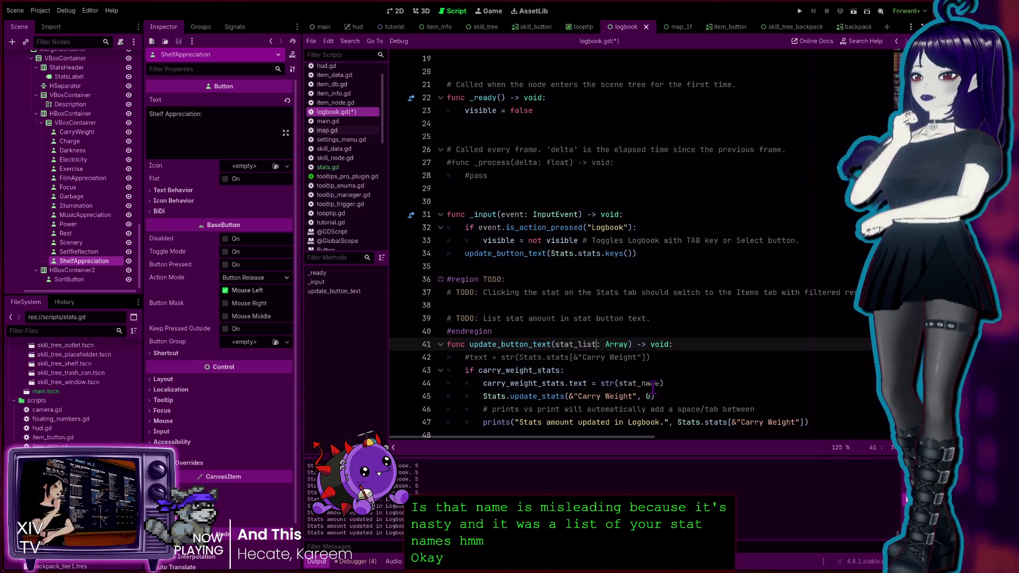
pyautogui.doubleClick(652, 383)
pyautogui.write('stat_list')
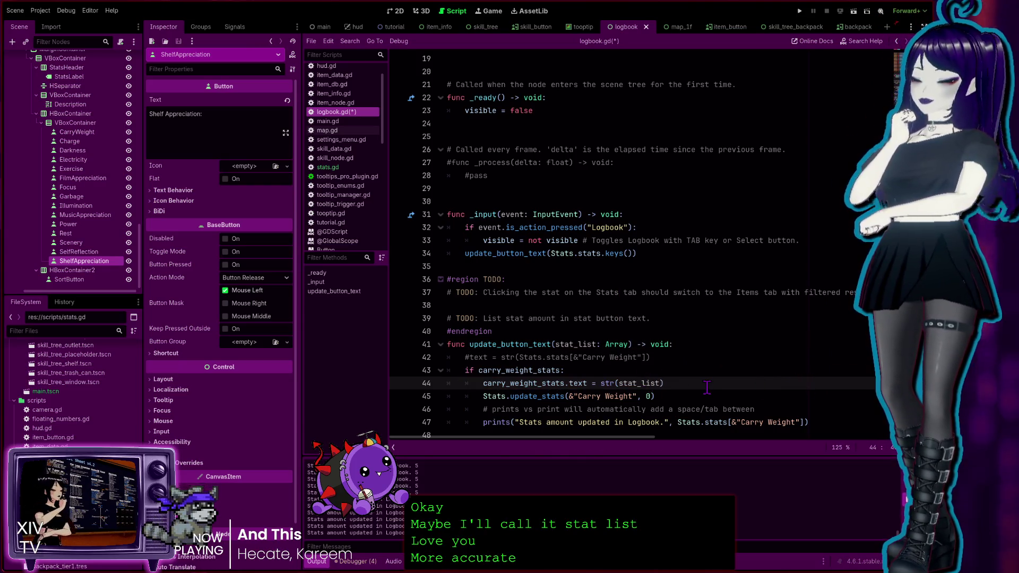
pyautogui.hotkey('ctrl', 's')
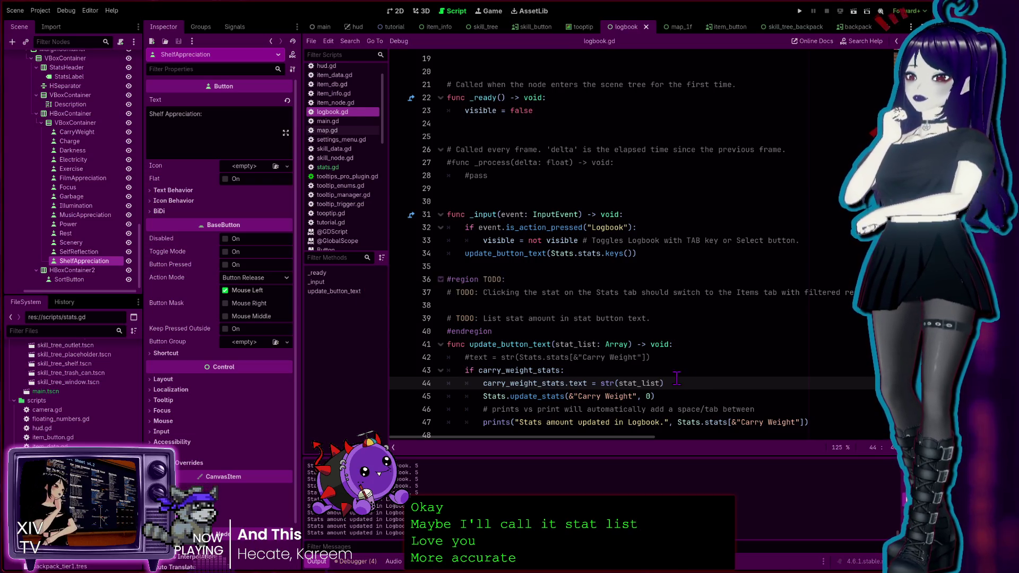
# Check the stat_list occurrences on lines 41 and 44, ending at line 44.
pyautogui.click(578, 343)
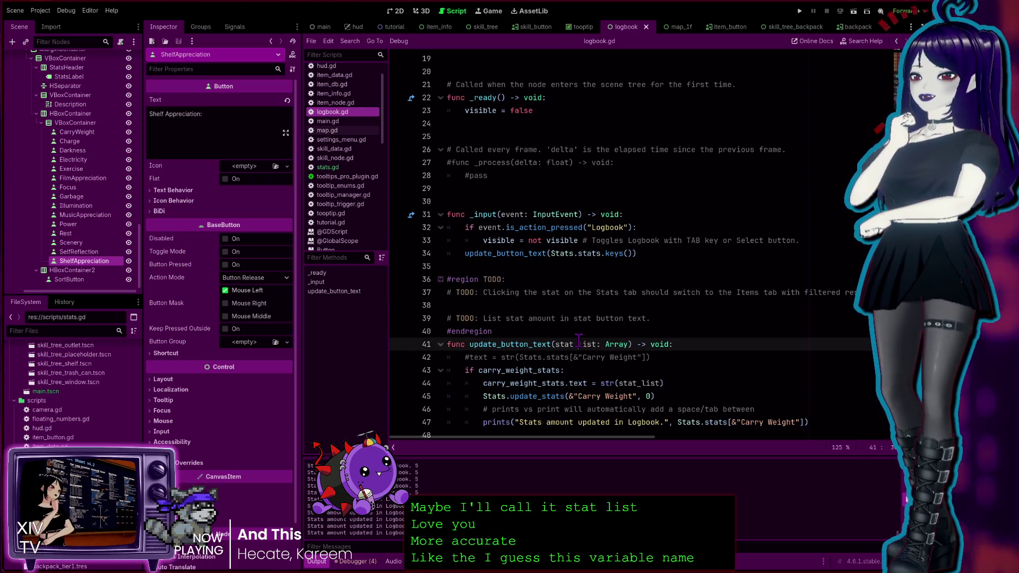
pyautogui.doubleClick(578, 344)
pyautogui.doubleClick(642, 382)
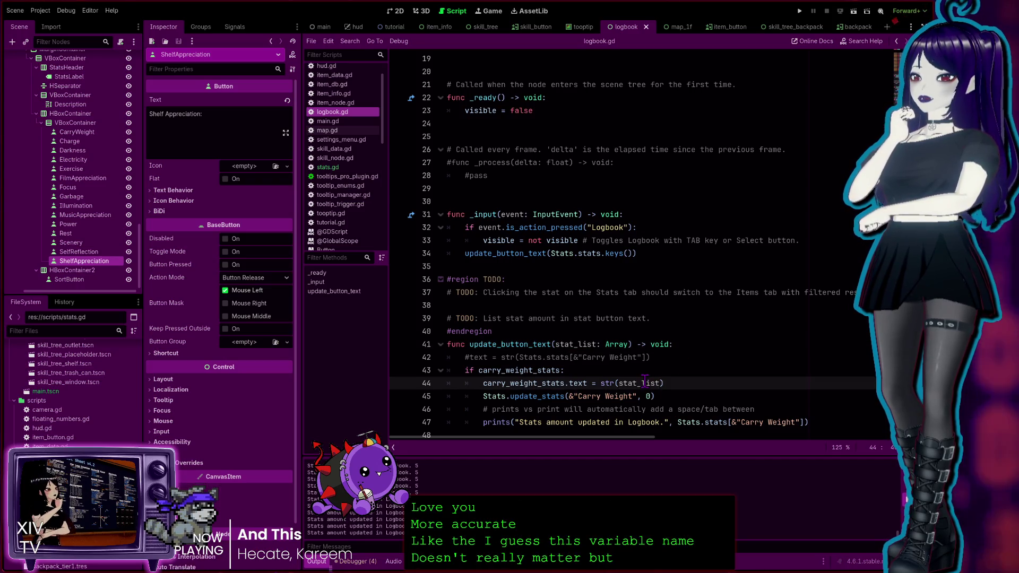
pyautogui.click(741, 385)
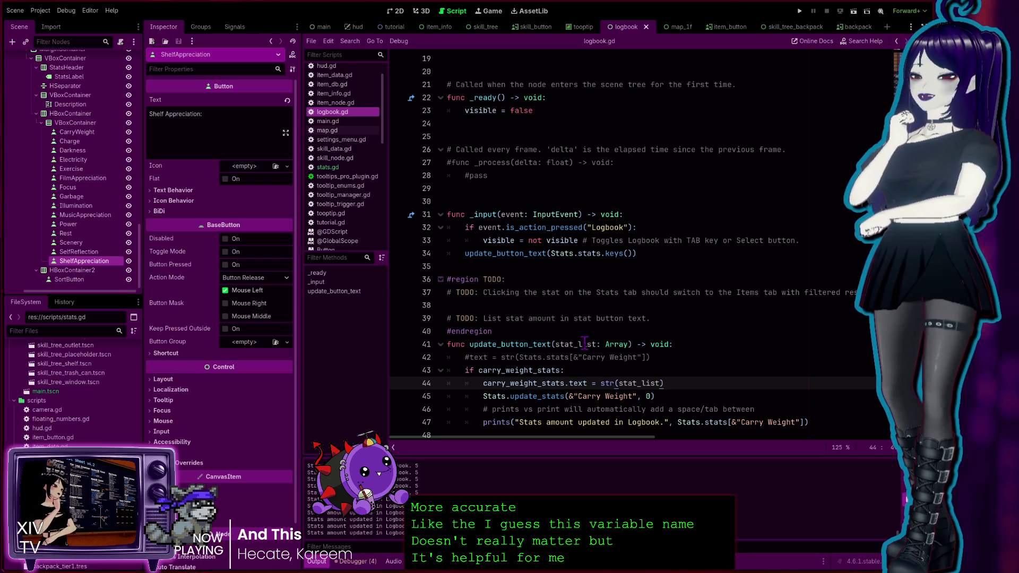
pyautogui.click(620, 342)
pyautogui.click(535, 360)
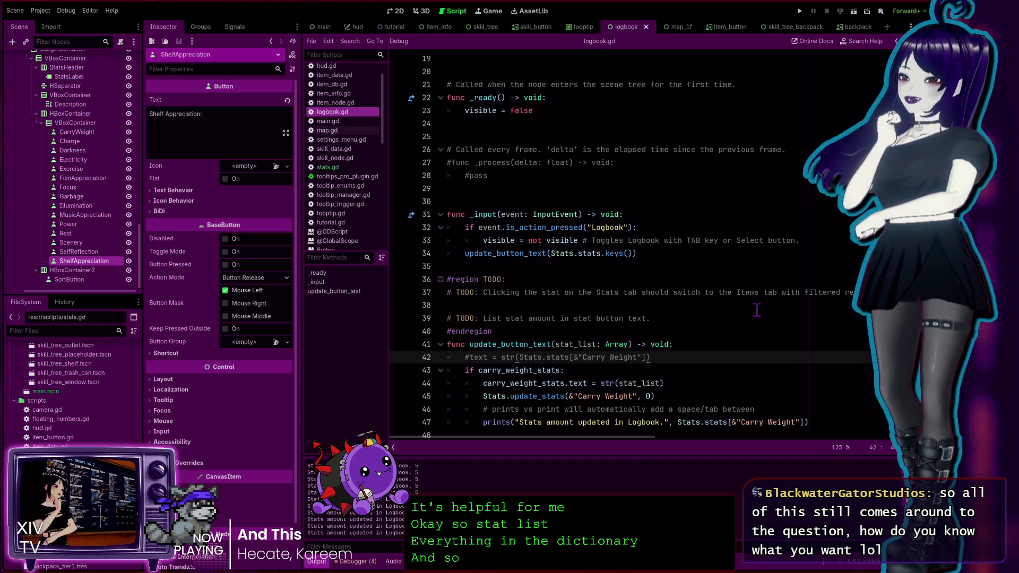
pyautogui.press('Down')
pyautogui.press('Down')
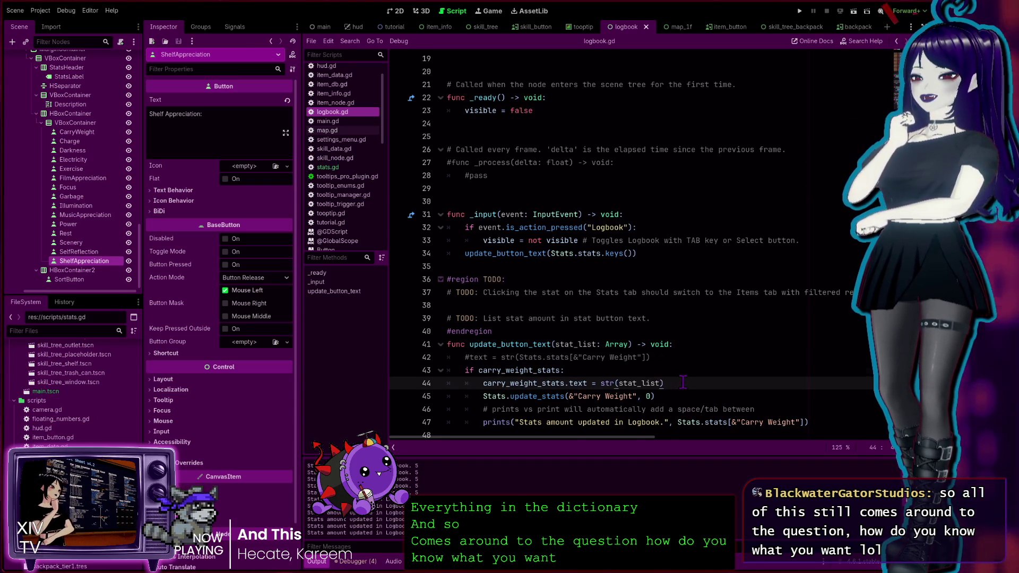
pyautogui.scroll(-1, 562, 373)
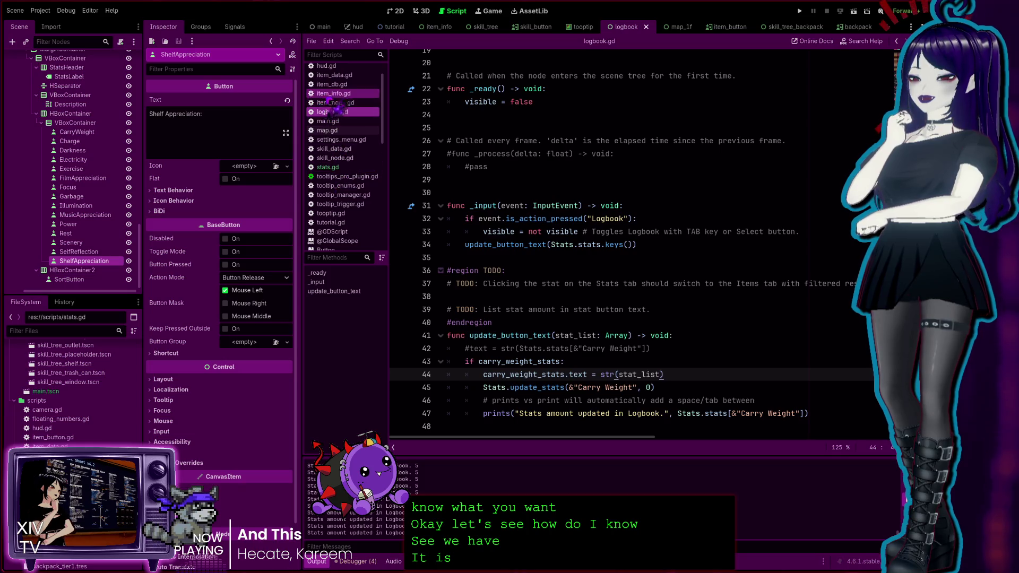
pyautogui.scroll(6, 525, 101)
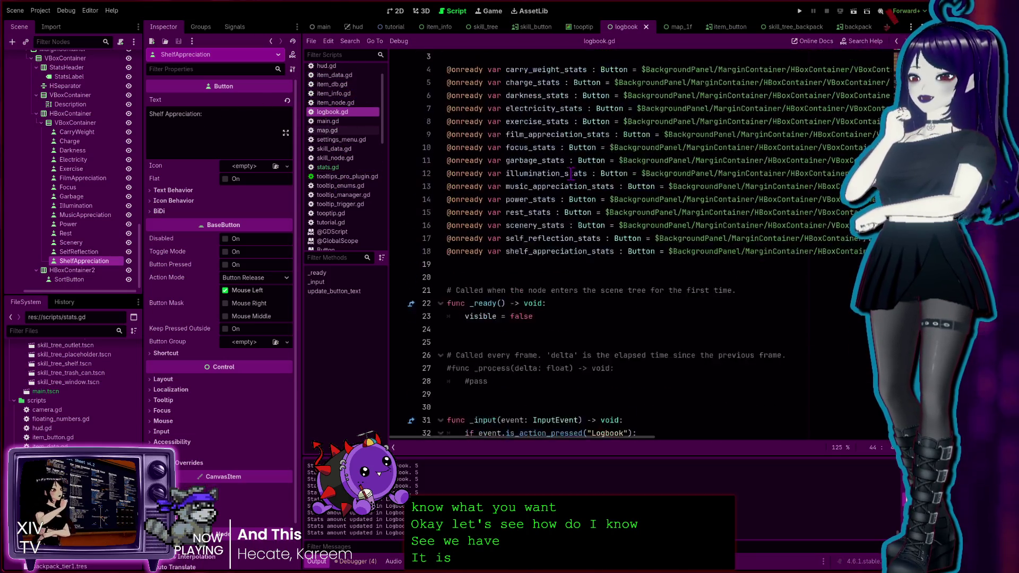
pyautogui.scroll(-6, 527, 127)
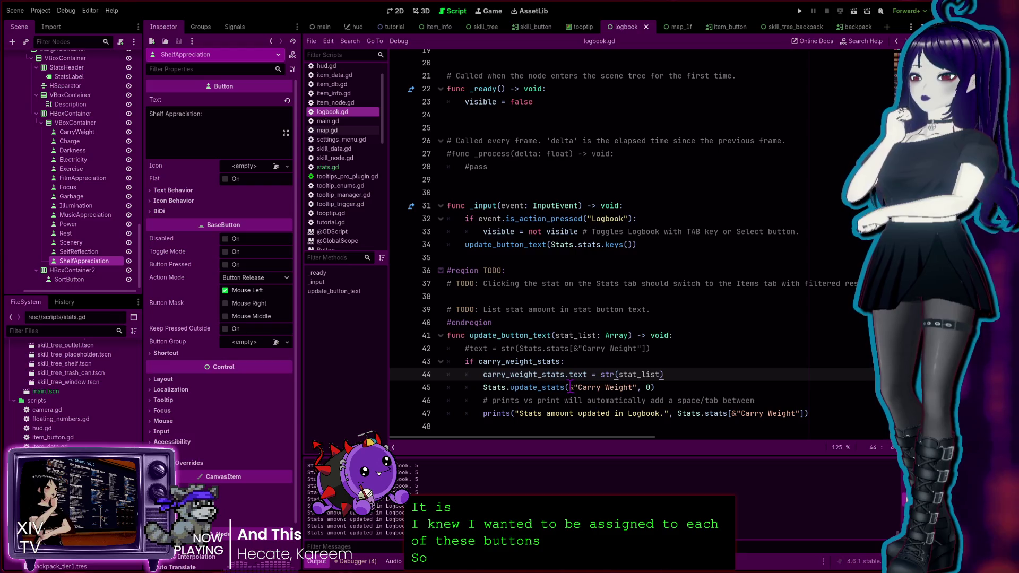
pyautogui.moveTo(569, 387); pyautogui.dragTo(662, 389)
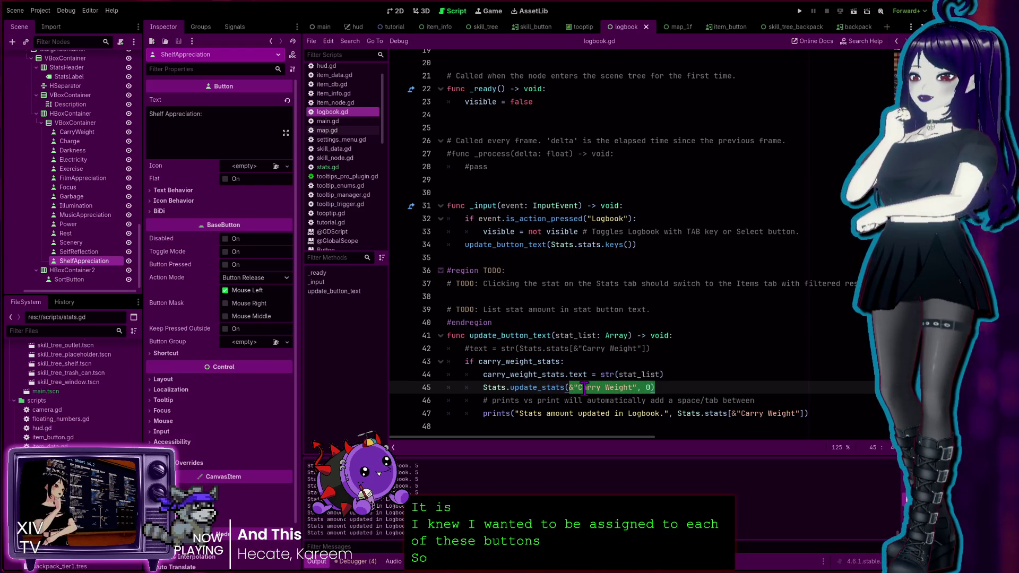
pyautogui.click(585, 388)
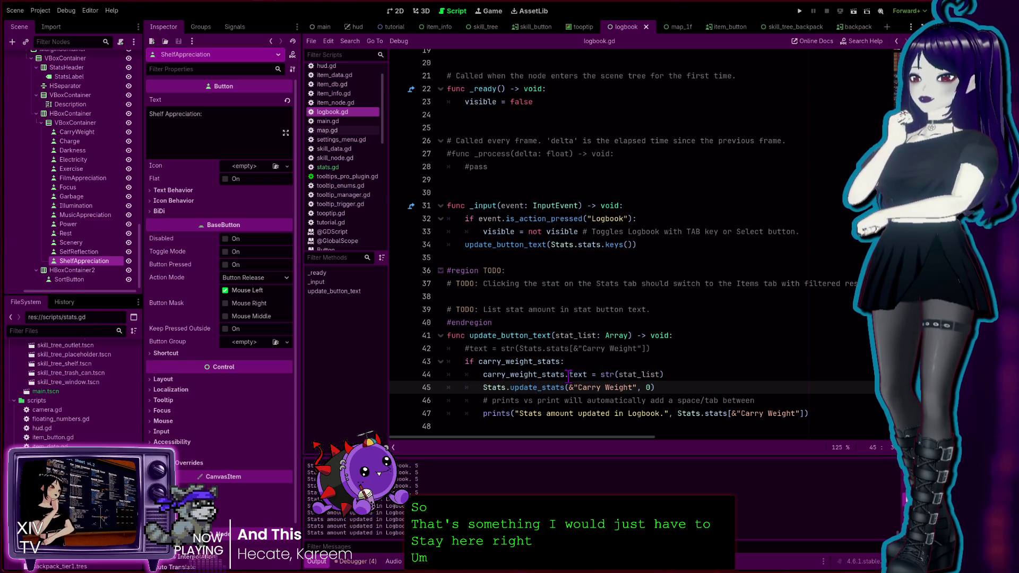
# Select the line 45 update_stats call and the line 47 Stats.stats lookup, then view the Logbook scene in 2D.
pyautogui.click(707, 362)
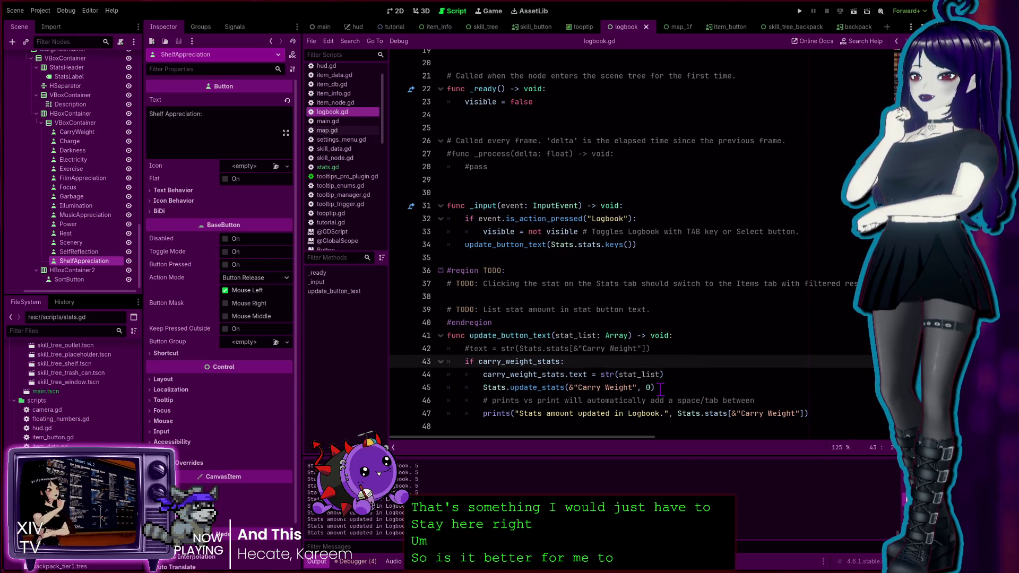
pyautogui.moveTo(657, 387); pyautogui.dragTo(483, 386)
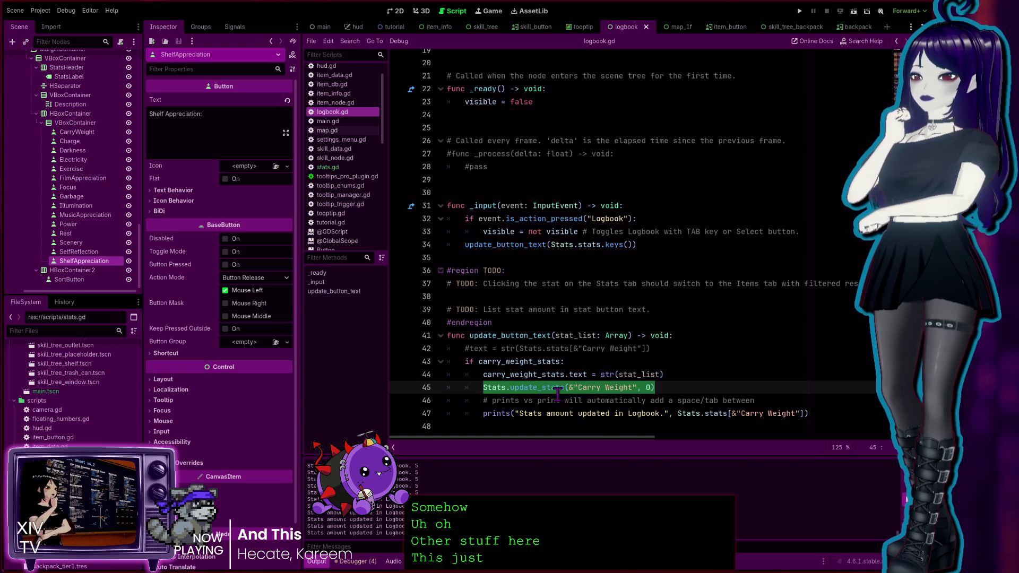
pyautogui.moveTo(484, 389); pyautogui.dragTo(482, 389)
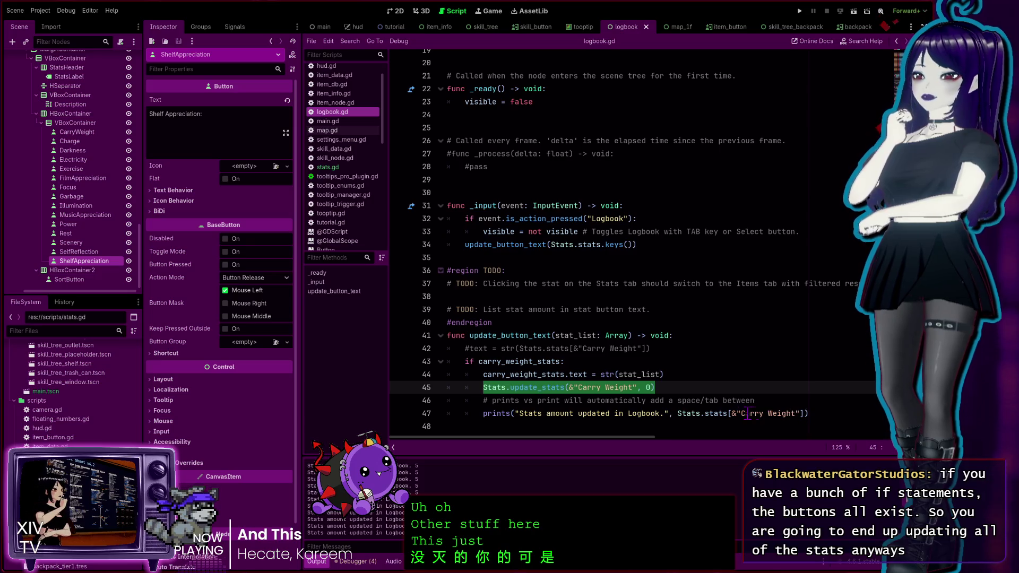
pyautogui.moveTo(679, 413); pyautogui.dragTo(822, 411)
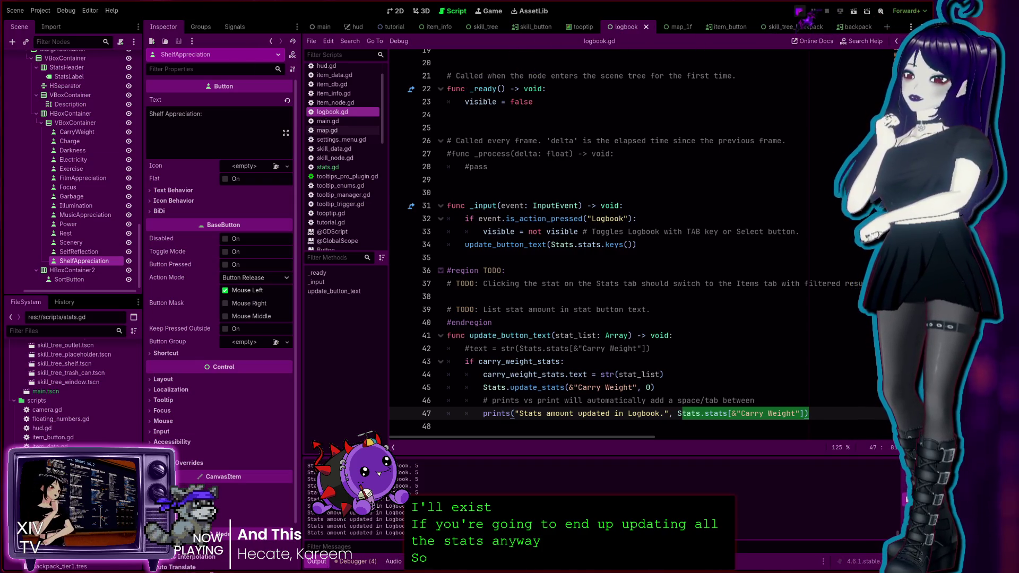
pyautogui.click(395, 10)
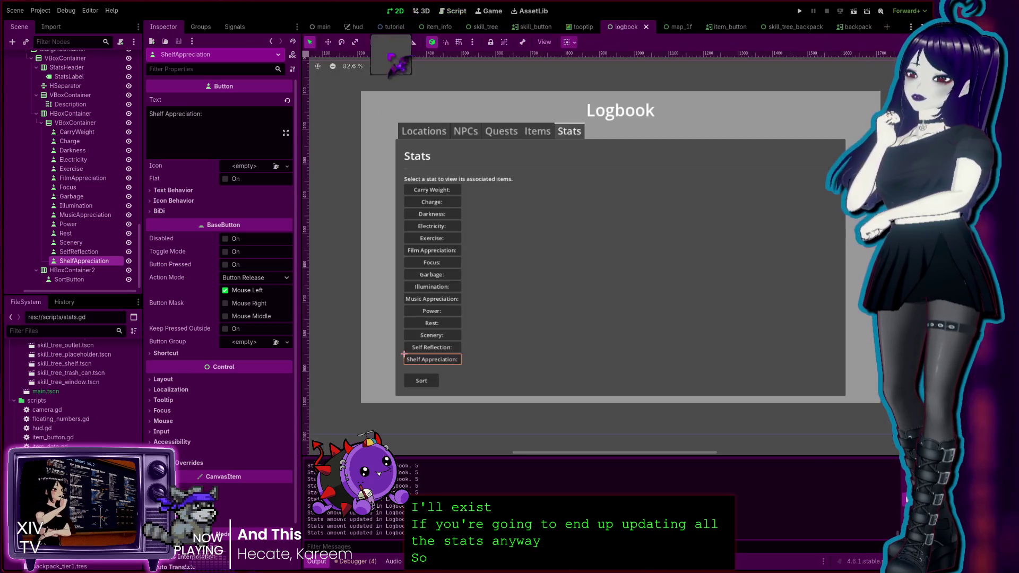
# Select the Carry Weight stat button in the Logbook scene, then return to logbook.gd.
pyautogui.click(437, 191)
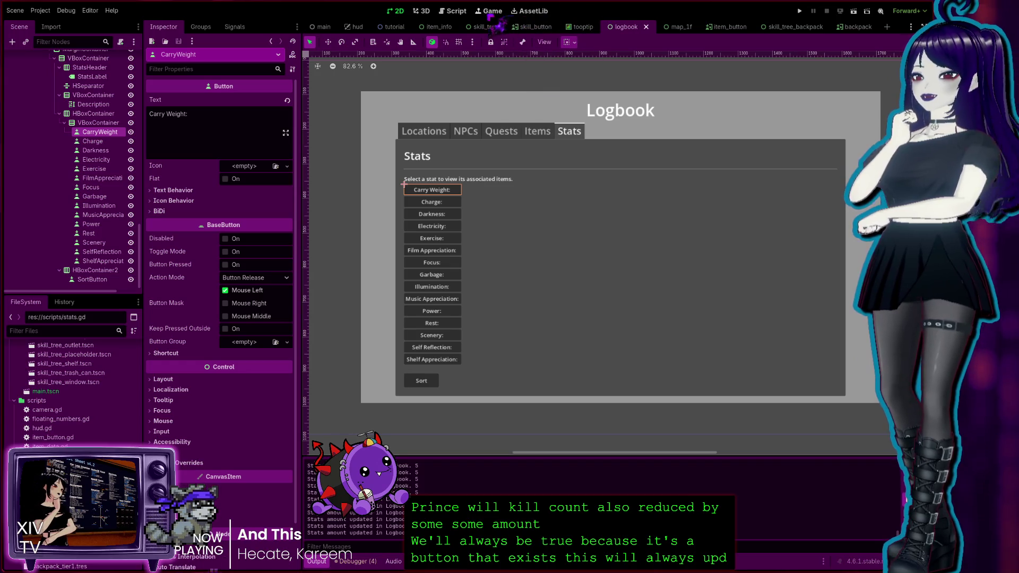
pyautogui.hotkey('ctrl', 'F3')
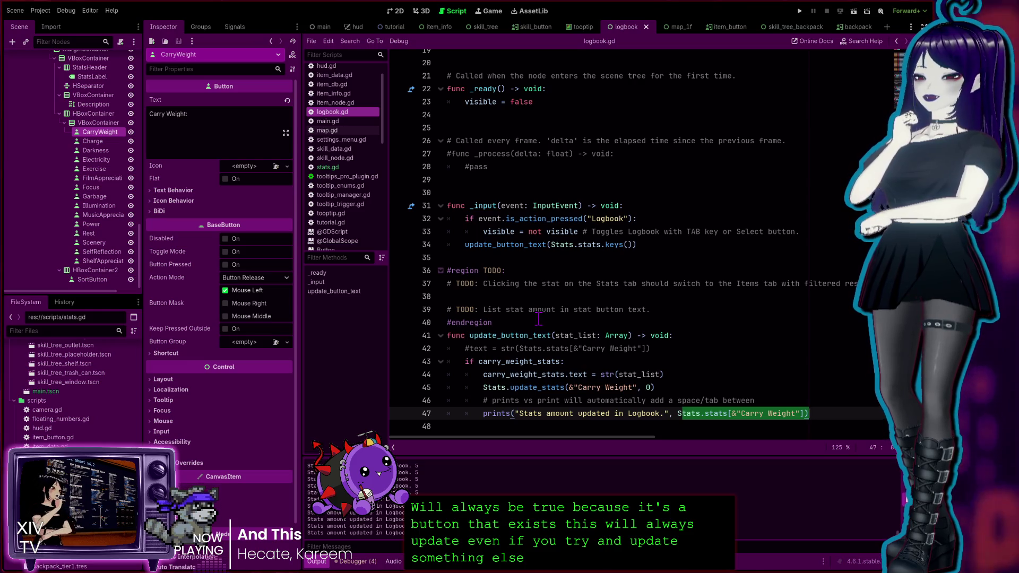
pyautogui.click(664, 374)
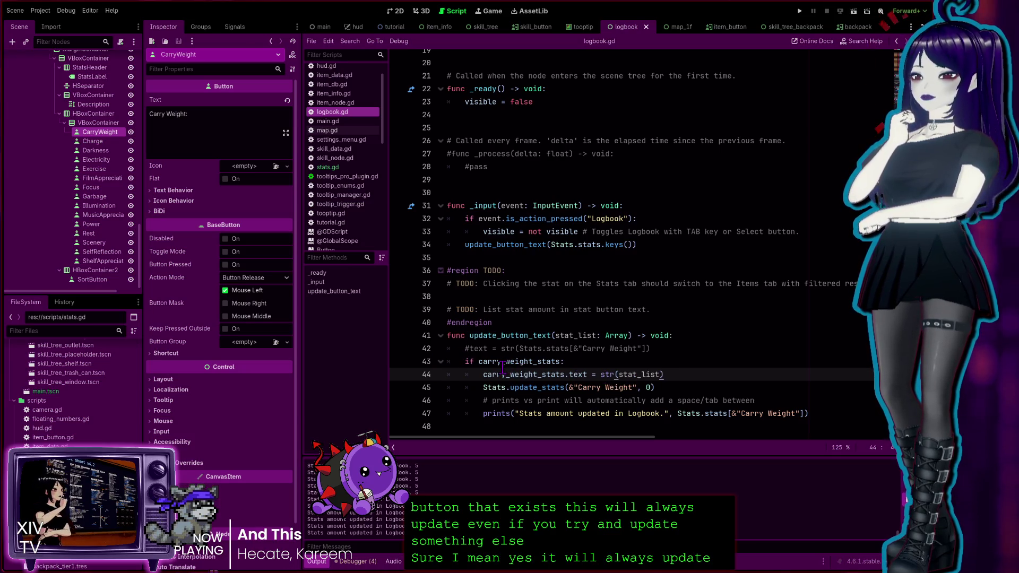
pyautogui.scroll(6, 578, 297)
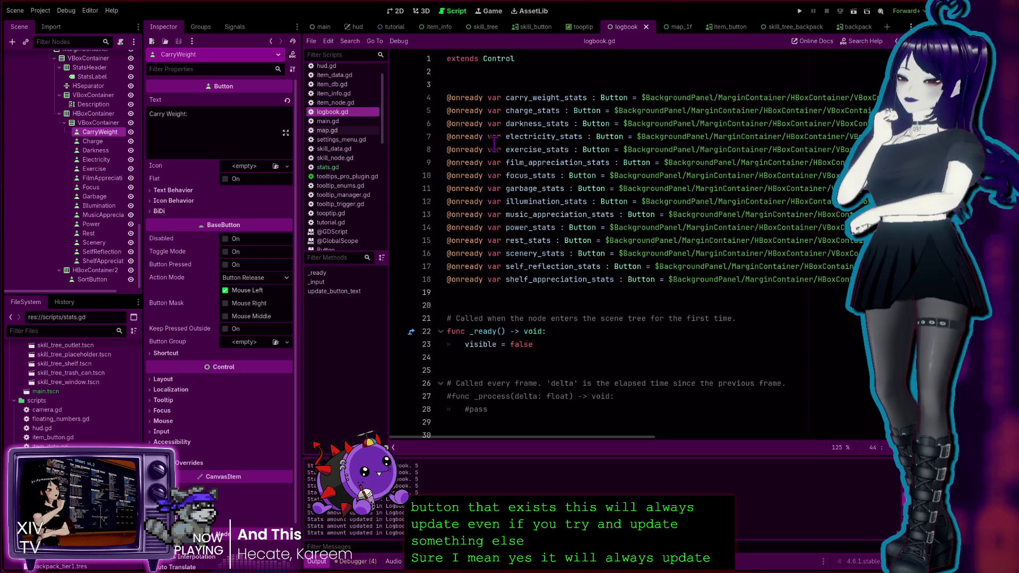
pyautogui.doubleClick(566, 97)
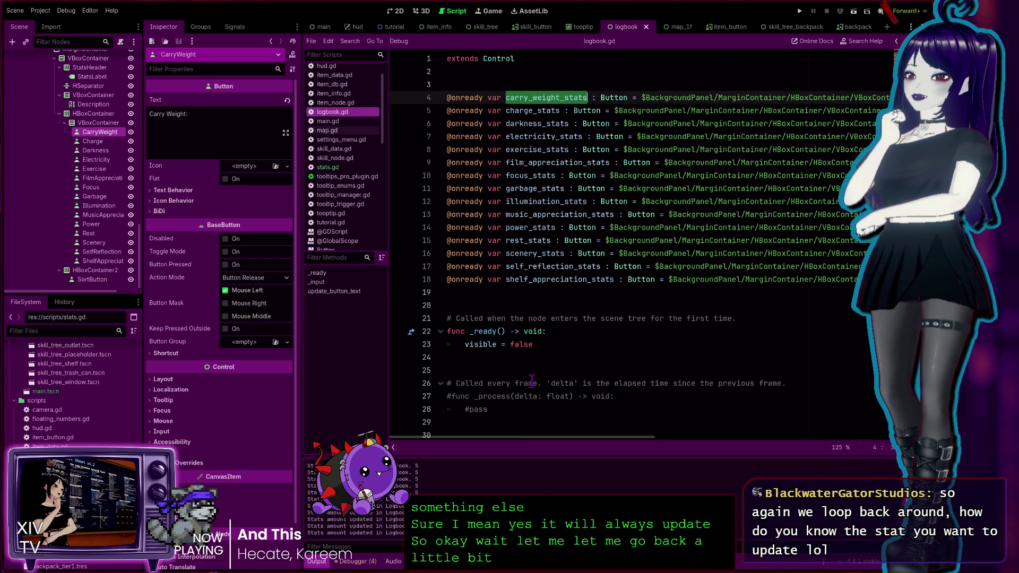
pyautogui.scroll(-6, 482, 317)
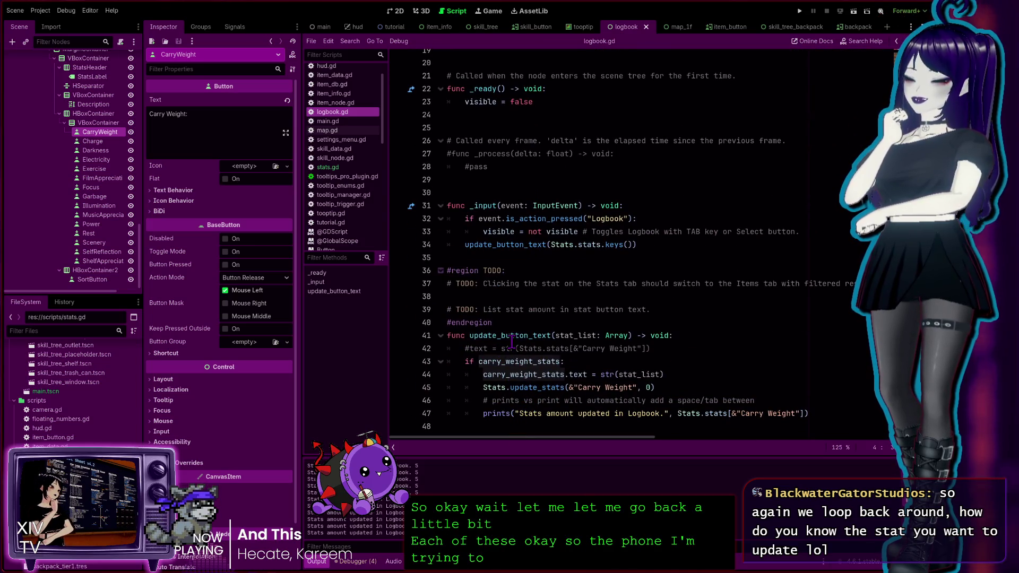
pyautogui.scroll(6, 530, 249)
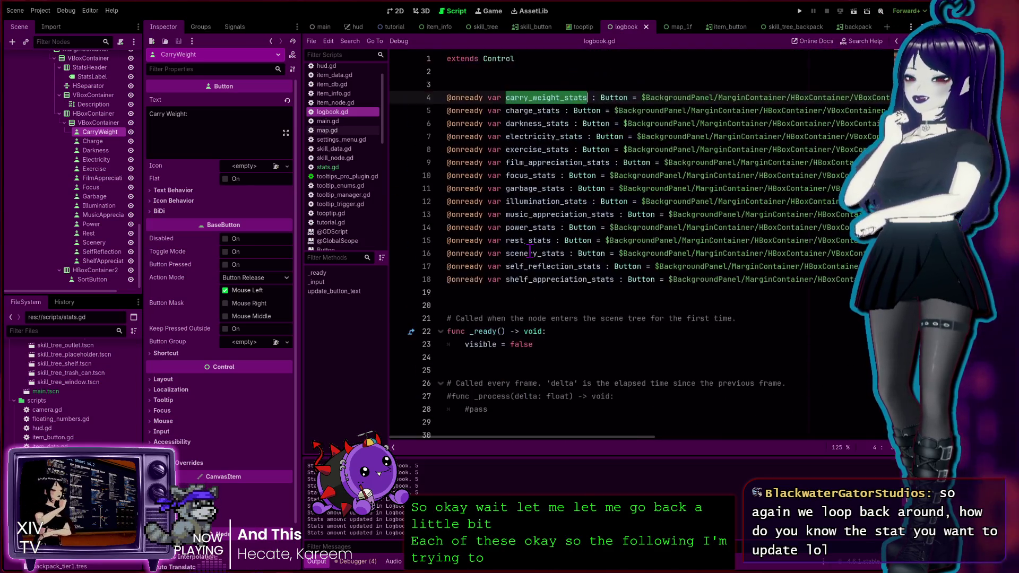
pyautogui.scroll(-4, 529, 249)
pyautogui.scroll(4, 529, 249)
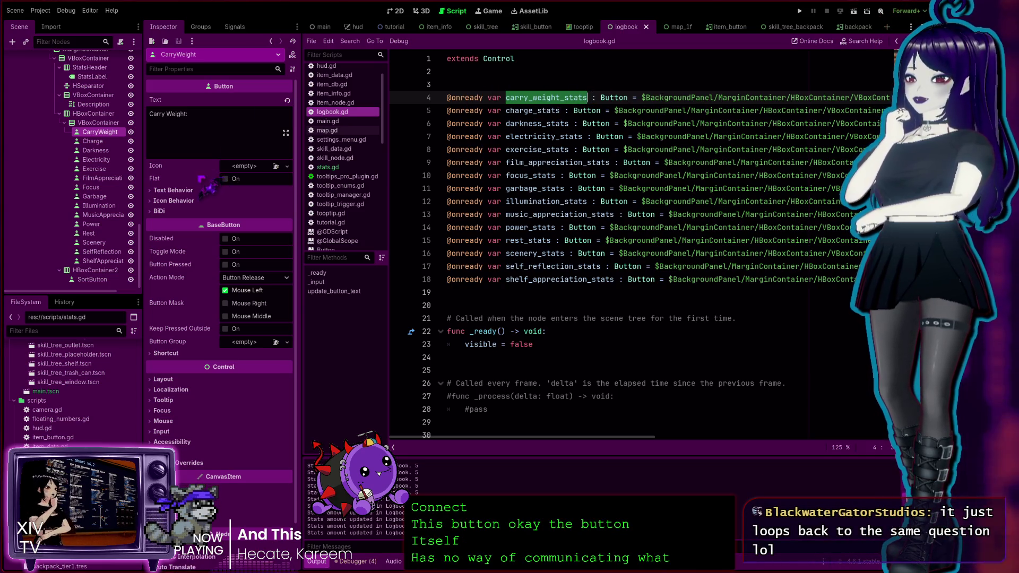
pyautogui.scroll(-6, 565, 326)
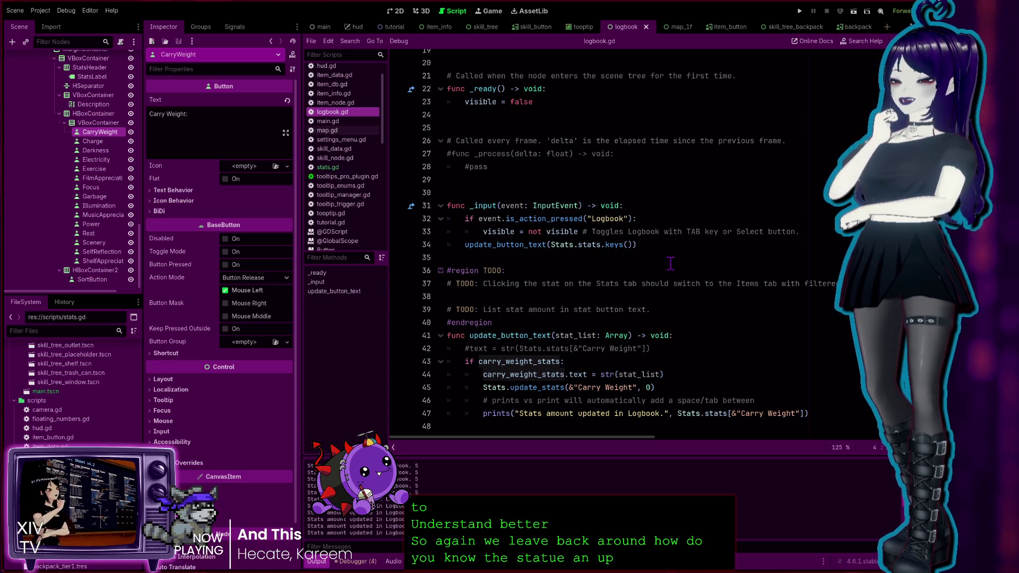
pyautogui.scroll(5, 610, 282)
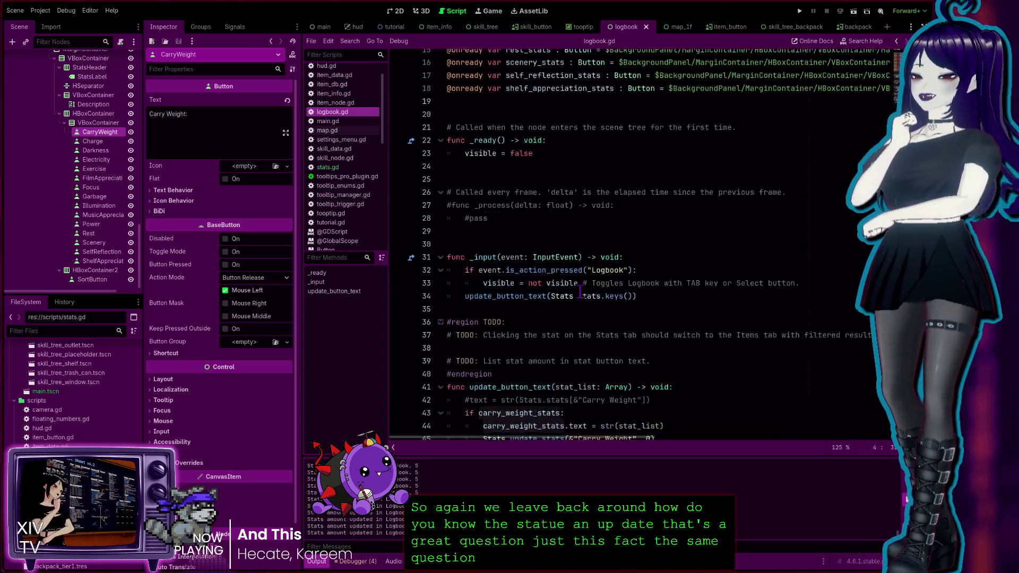
pyautogui.scroll(-5, 544, 326)
pyautogui.click(621, 363)
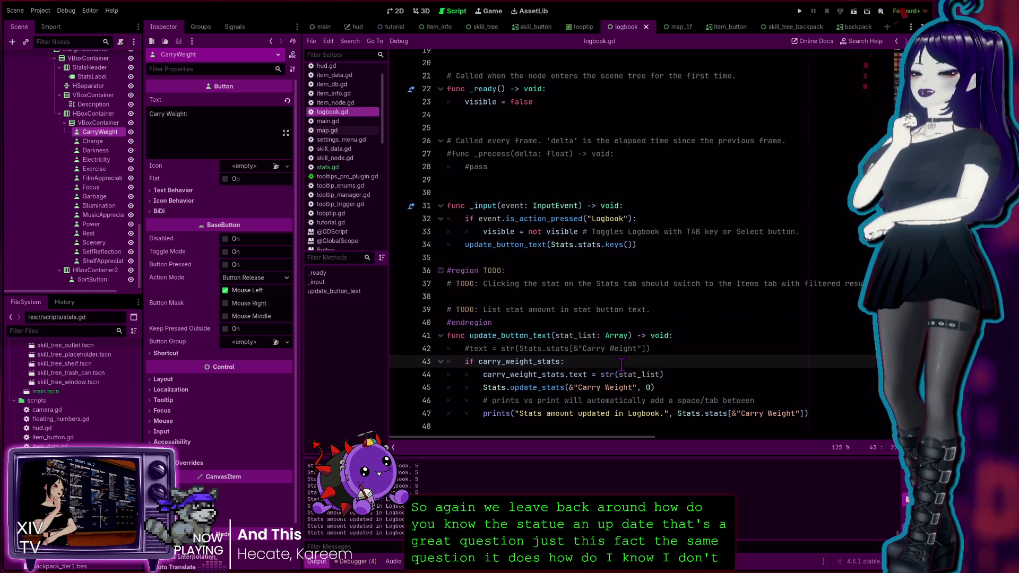
pyautogui.click(507, 336)
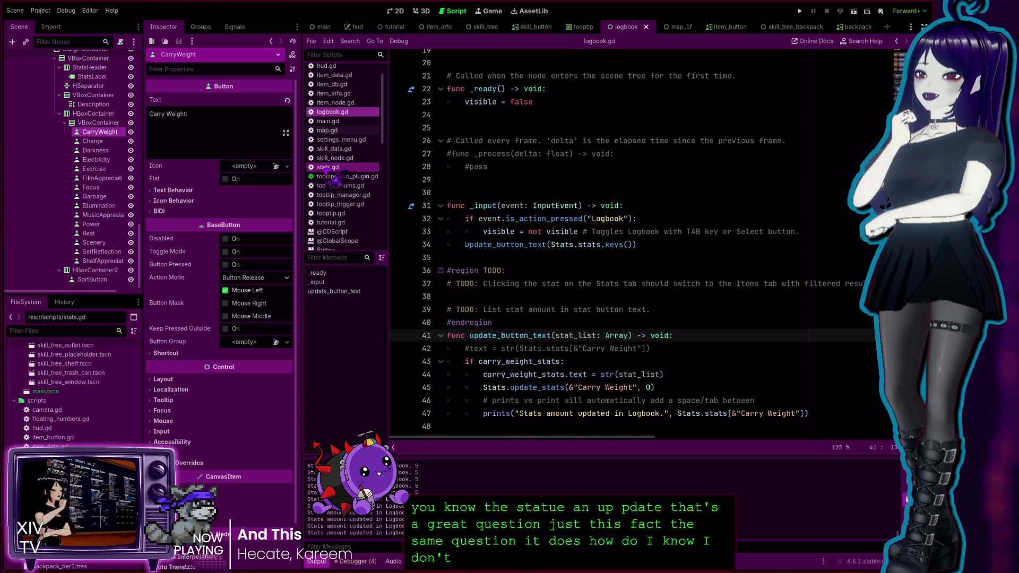
# Open stats.gd and set the Carry Weight entry on line 7 to 0.
pyautogui.click(328, 167)
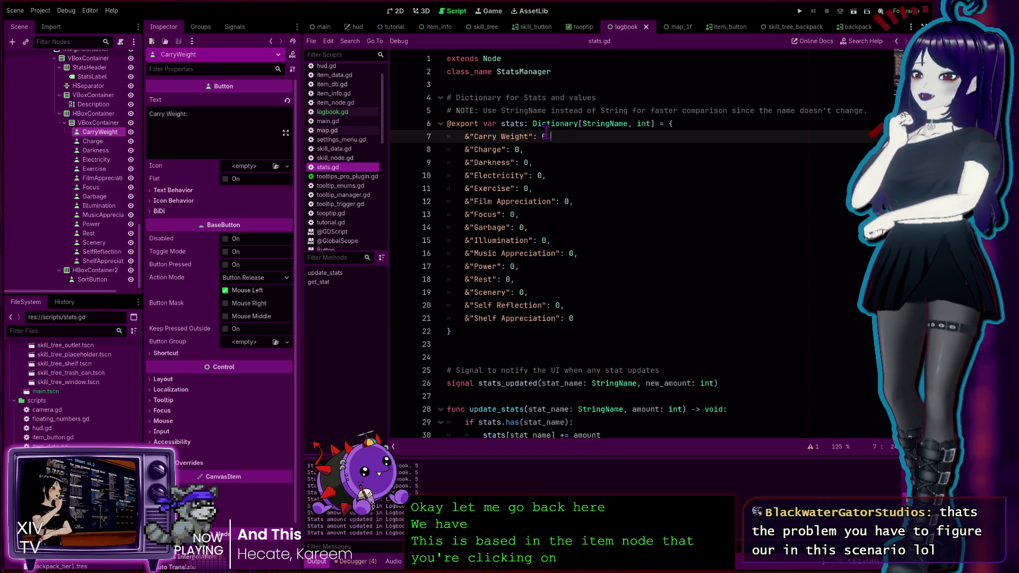
pyautogui.write('0,')
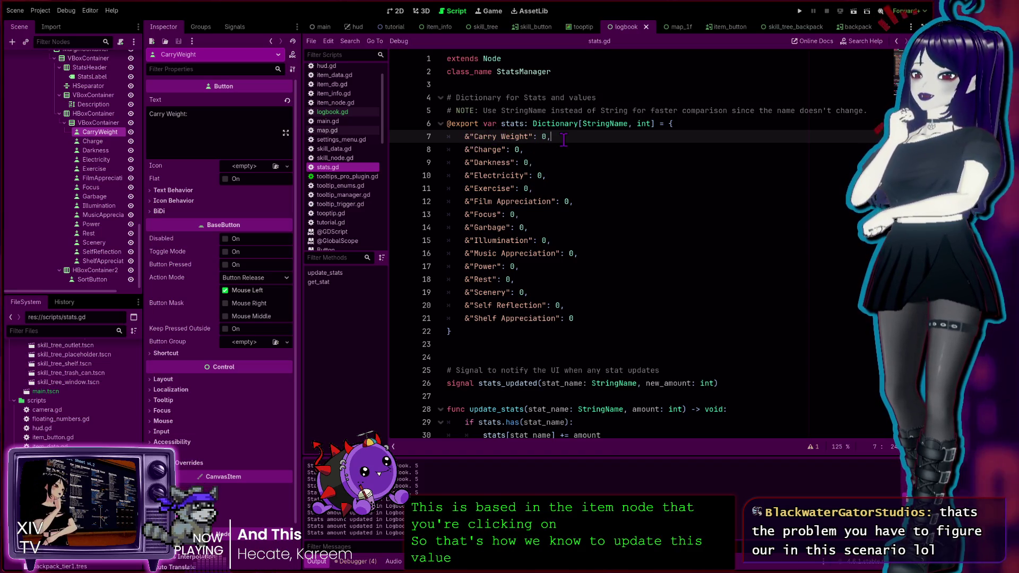
pyautogui.hotkey('shift', 'Home')
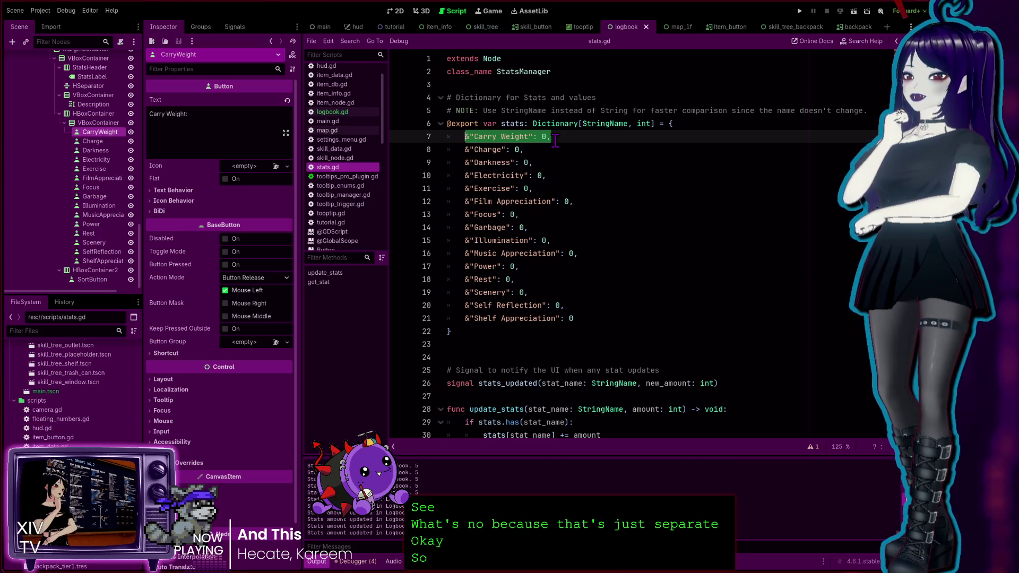
pyautogui.click(554, 140)
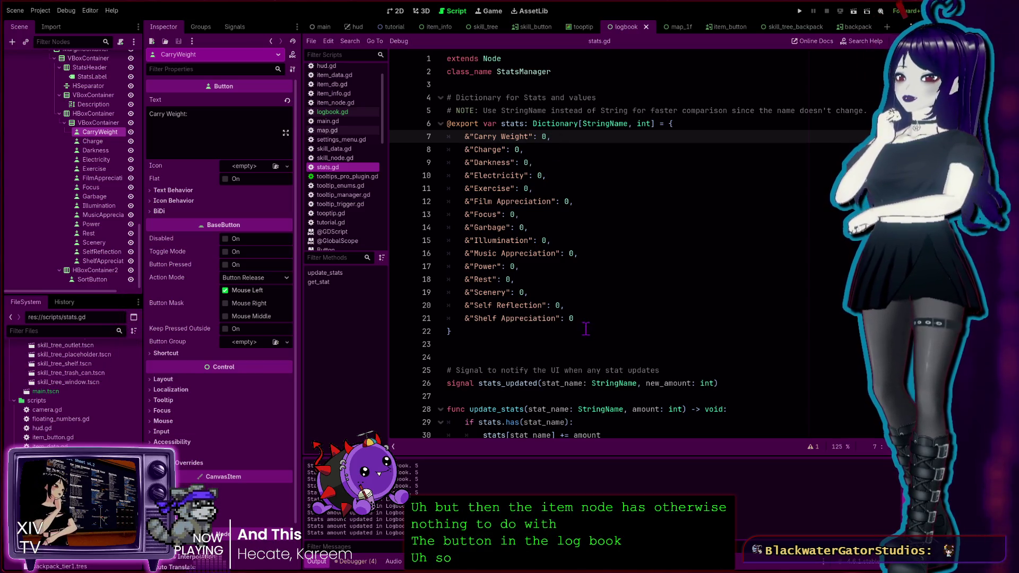
# Examine the StatsManager class, the Dictionary declaration, and the Carry Weight through Shelf Appreciation entries.
pyautogui.doubleClick(541, 71)
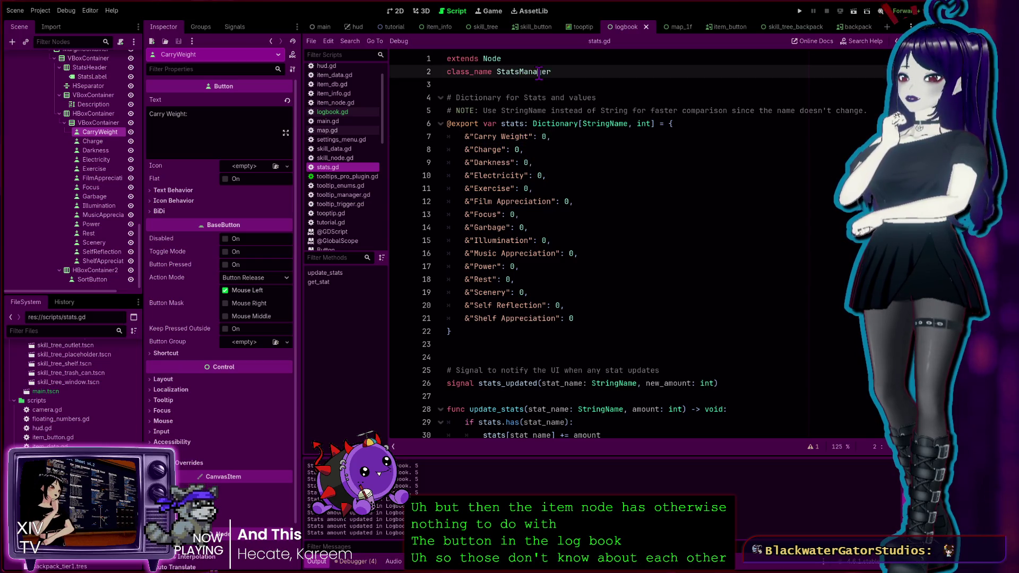
pyautogui.click(586, 265)
pyautogui.click(547, 138)
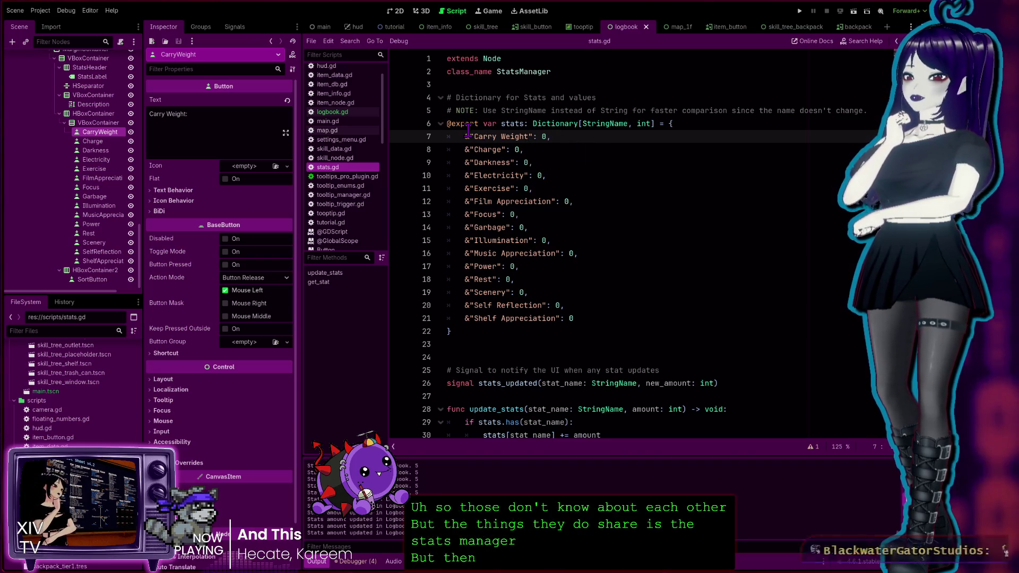
pyautogui.moveTo(545, 140); pyautogui.dragTo(467, 139)
pyautogui.doubleClick(554, 124)
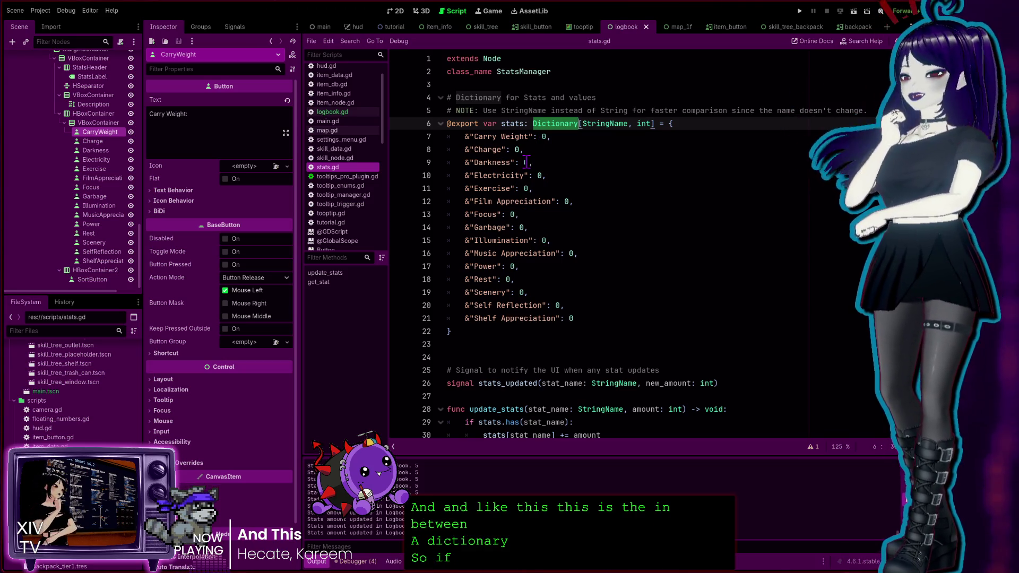
pyautogui.tripleClick(493, 133)
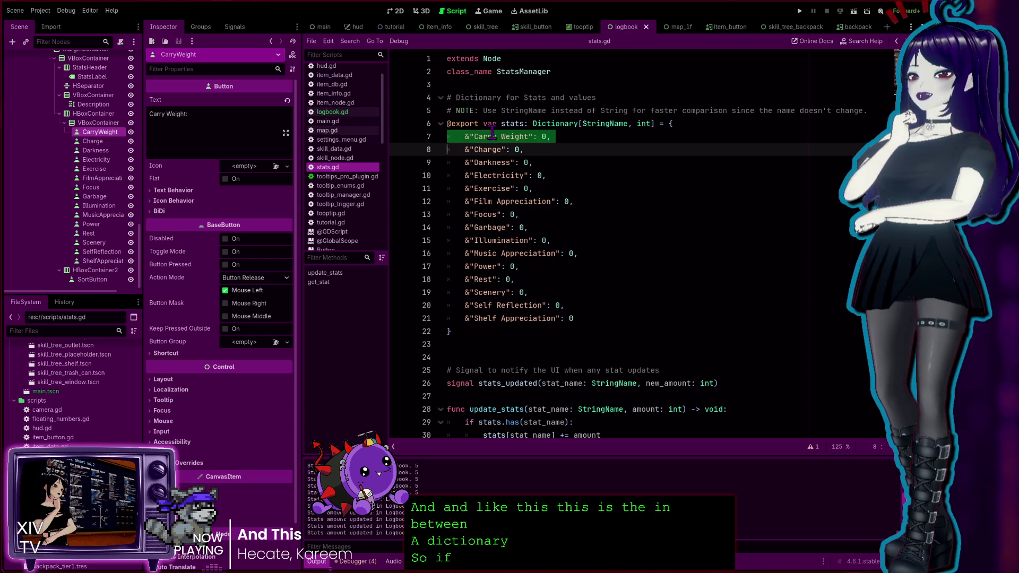
pyautogui.click(533, 137)
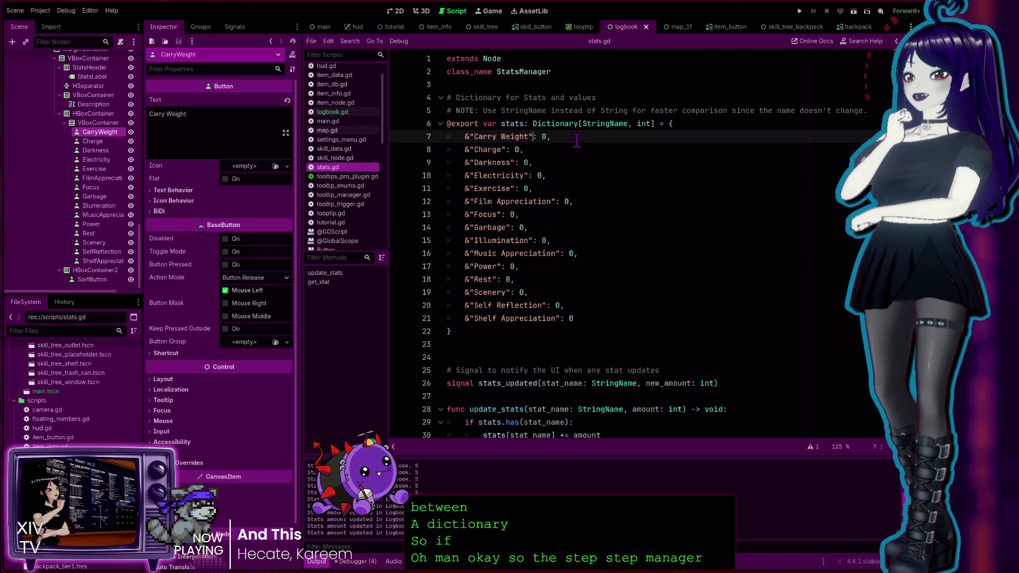
pyautogui.moveTo(468, 137); pyautogui.dragTo(547, 136)
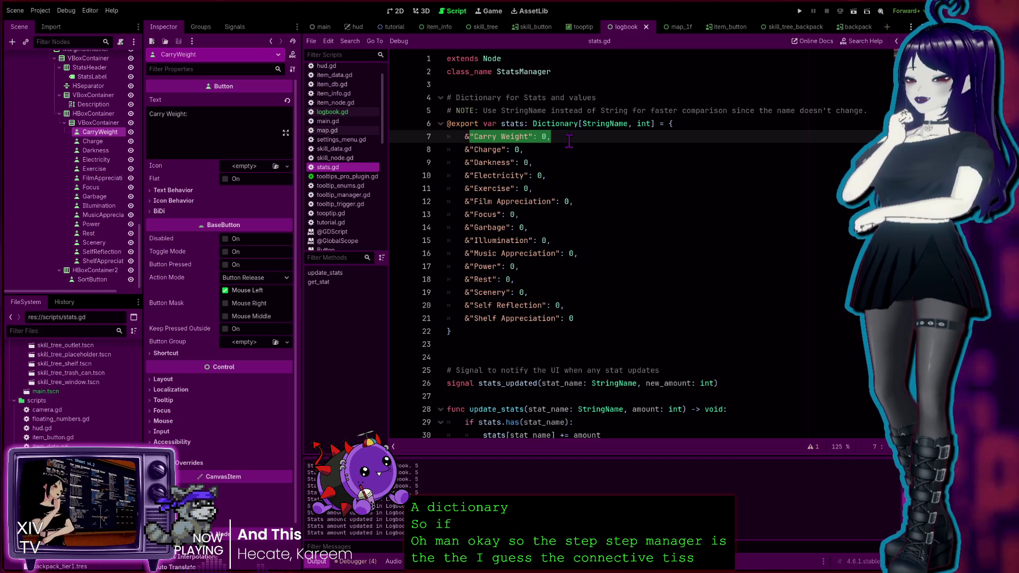
pyautogui.click(545, 136)
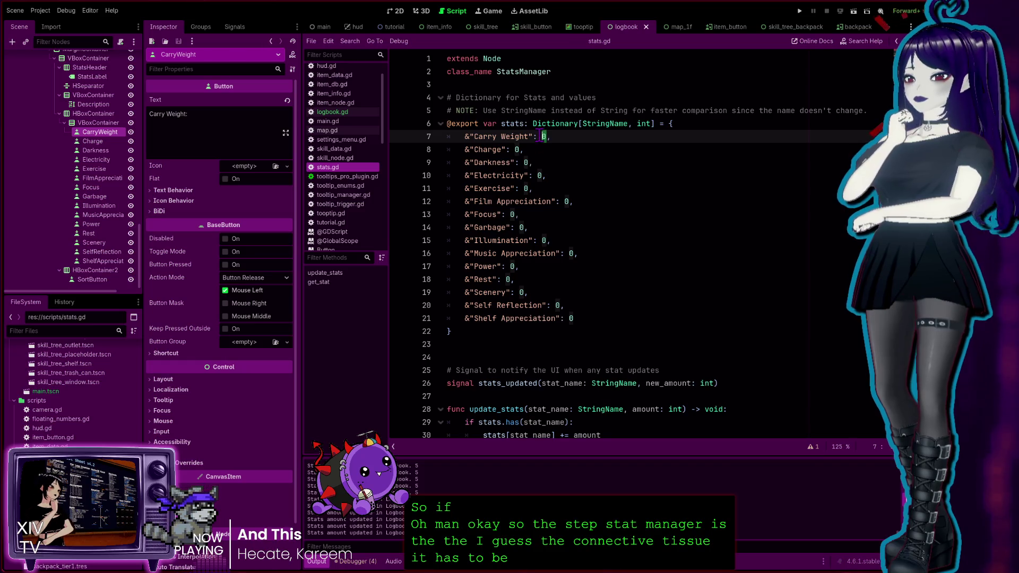
pyautogui.click(570, 319)
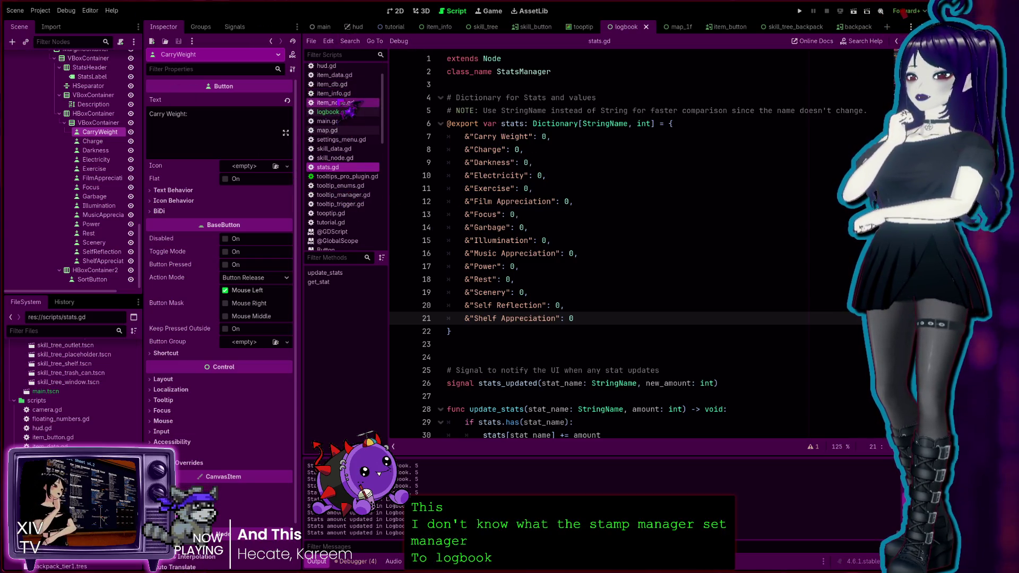
# Open item_node.gd and examine append_text, click_stat_bonus, resource and item_info in the stat code.
pyautogui.click(334, 102)
pyautogui.scroll(-1, 656, 185)
pyautogui.scroll(5, 656, 184)
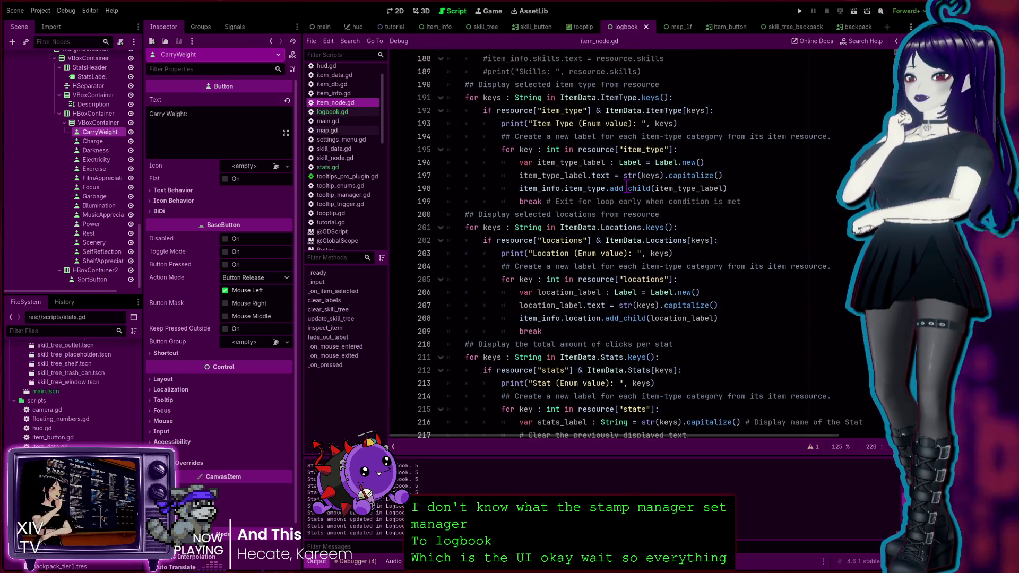
pyautogui.scroll(-3, 631, 185)
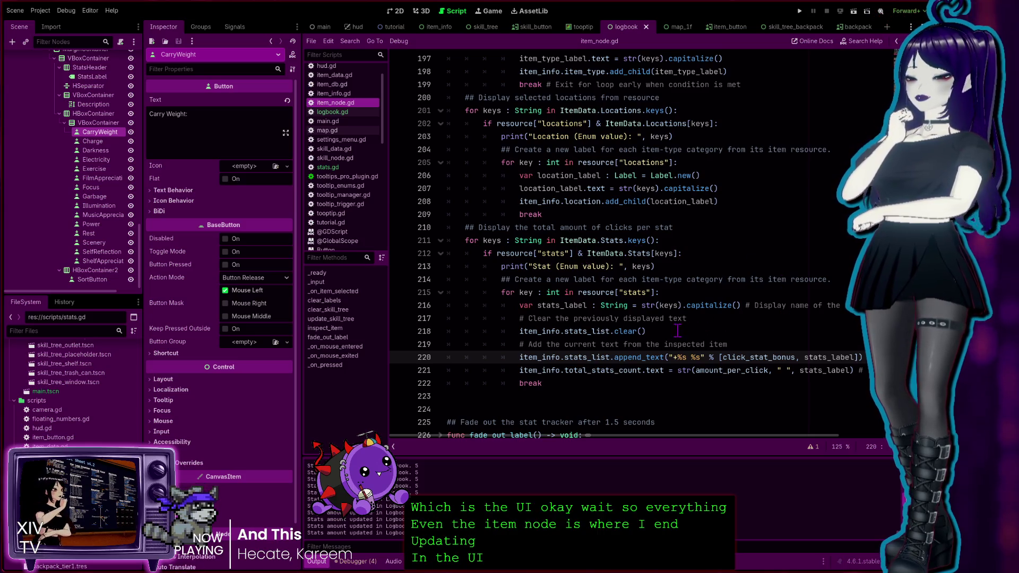
pyautogui.doubleClick(647, 357)
pyautogui.doubleClick(746, 358)
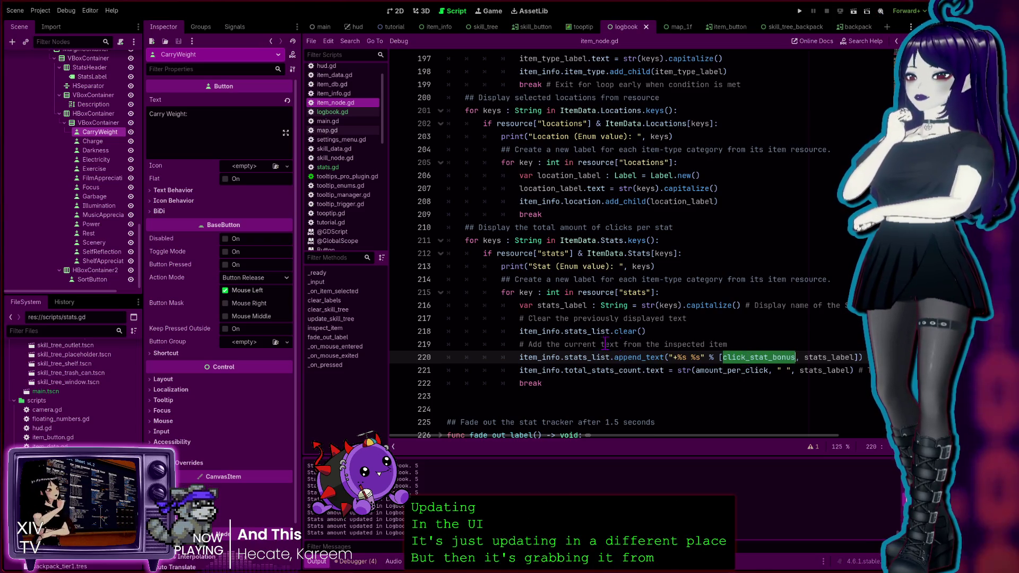
pyautogui.doubleClick(518, 253)
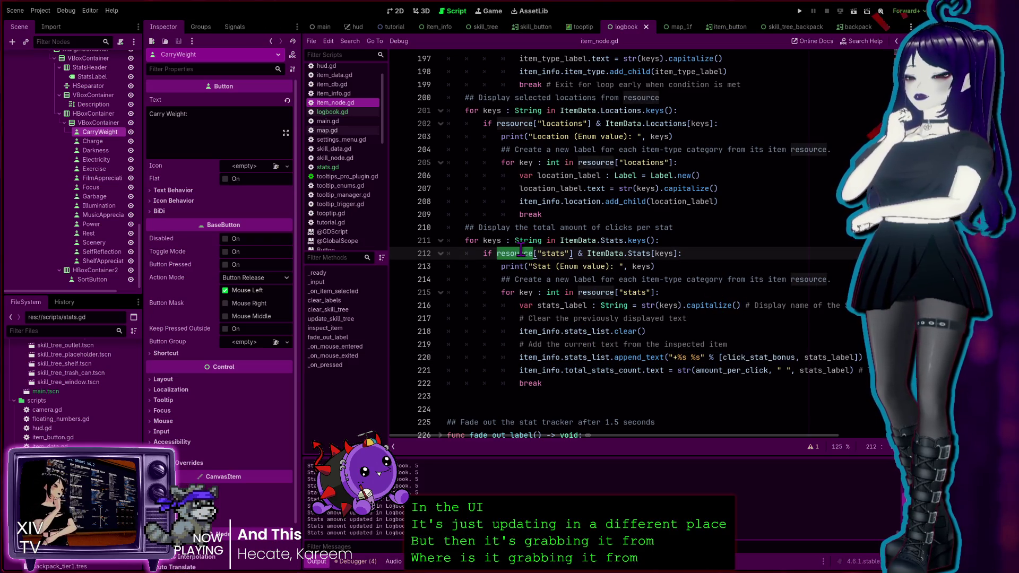
pyautogui.doubleClick(555, 331)
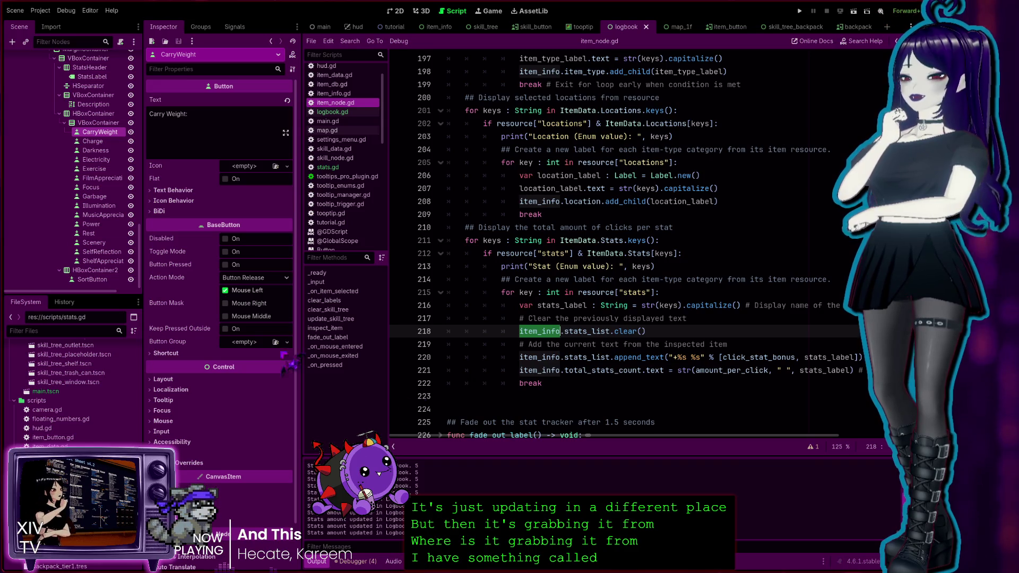
pyautogui.click(592, 339)
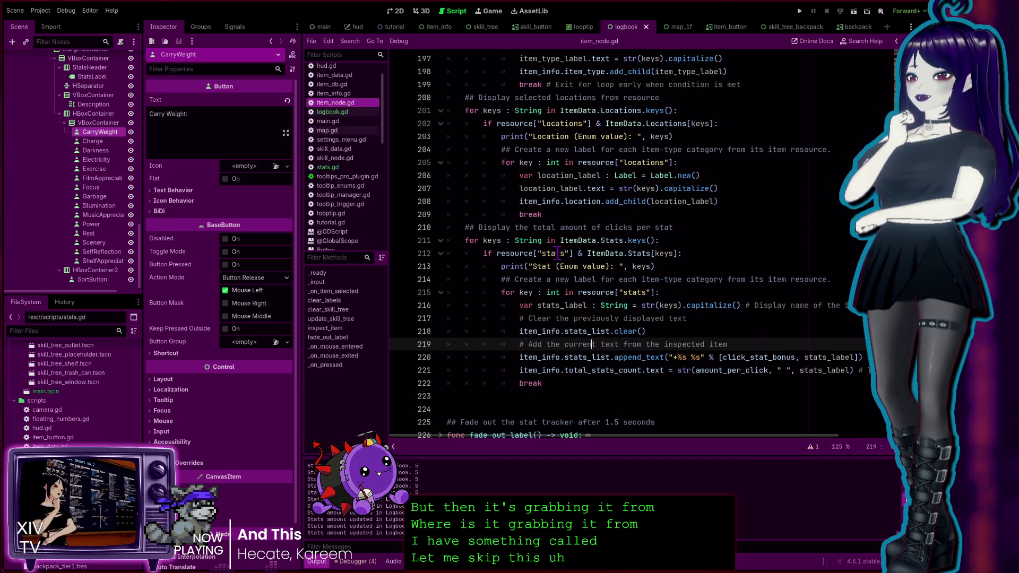
# Examine the ItemData.Stats.keys() loop on line 211, highlighting keys, ItemData and Stats.
pyautogui.scroll(1, 563, 249)
pyautogui.click(615, 278)
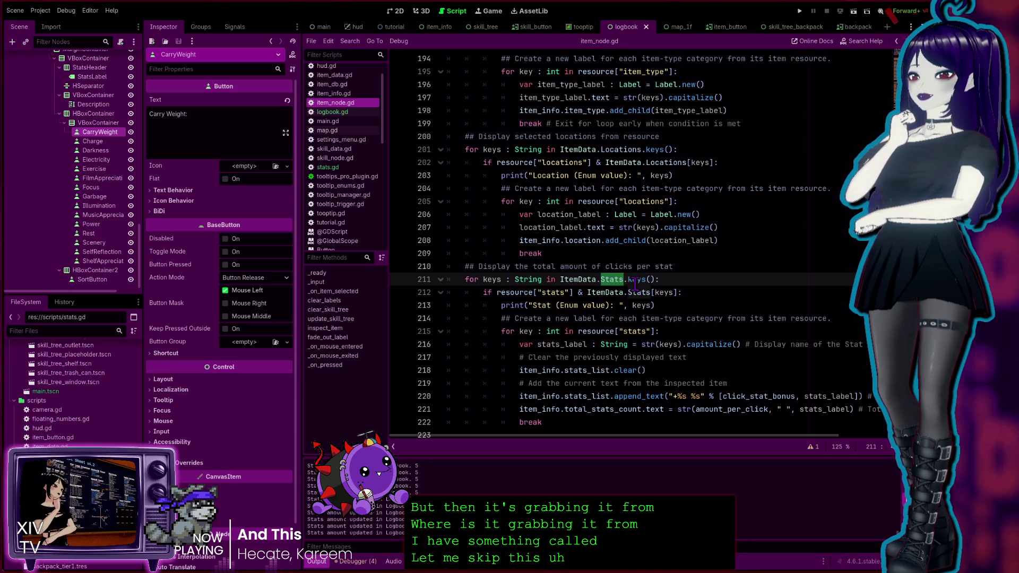
pyautogui.doubleClick(637, 279)
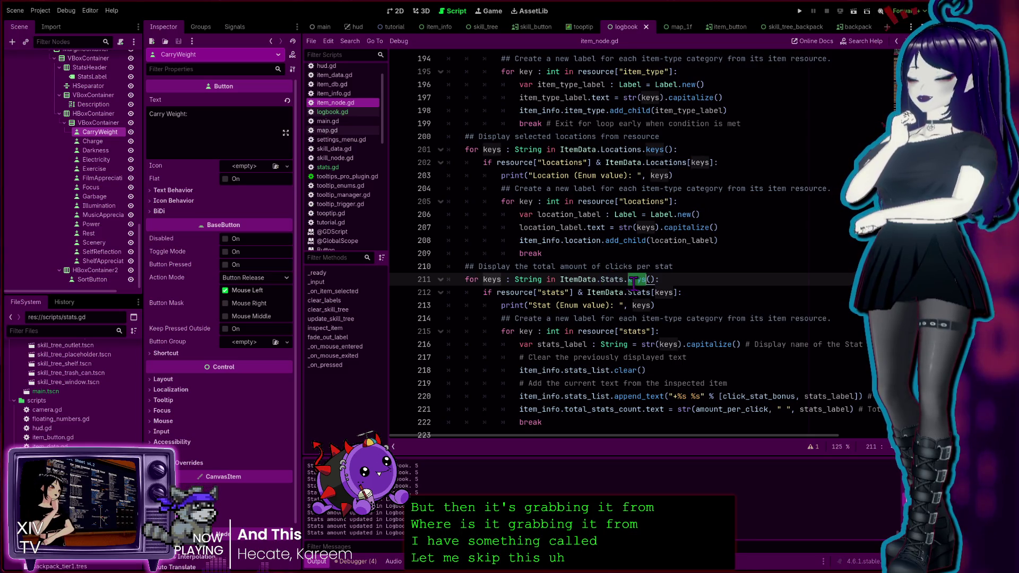
pyautogui.doubleClick(578, 279)
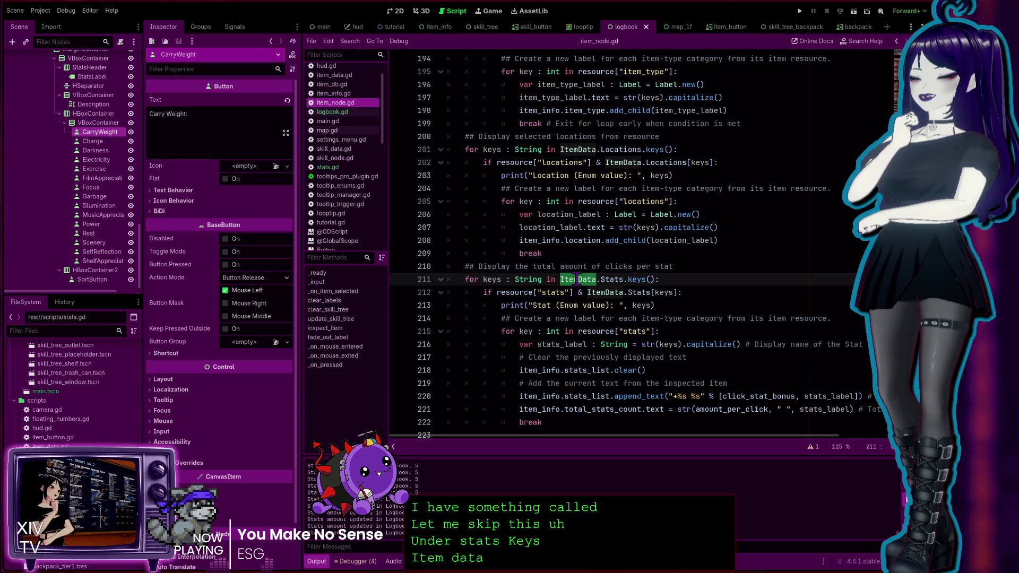
pyautogui.click(670, 227)
pyautogui.doubleClick(612, 279)
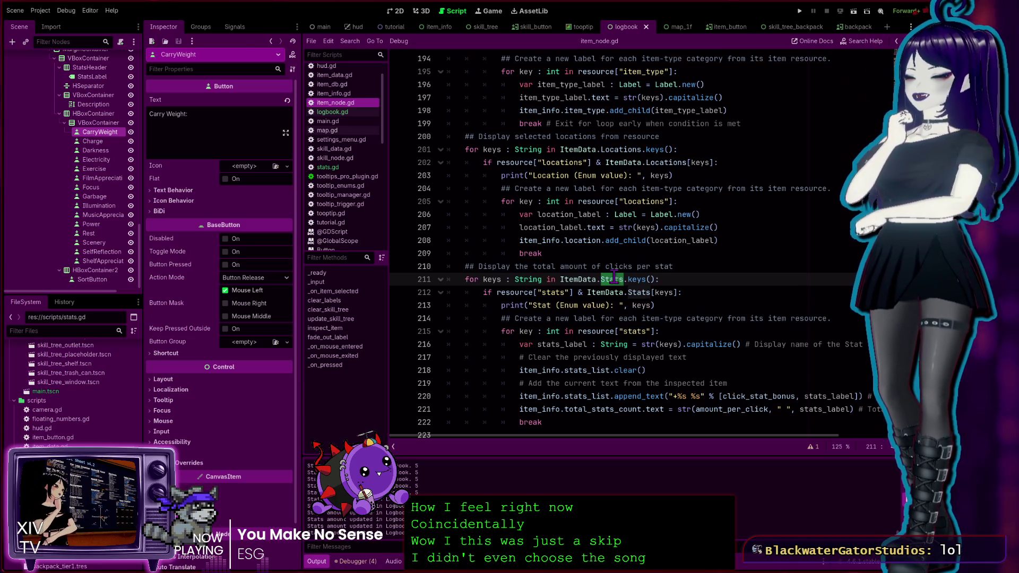
pyautogui.scroll(-1, 616, 271)
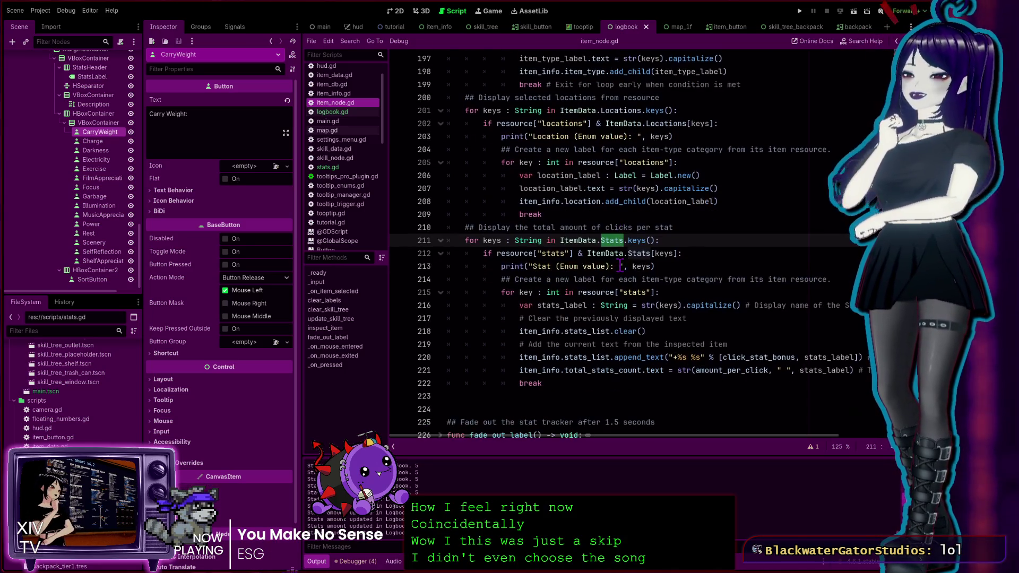
pyautogui.doubleClick(636, 241)
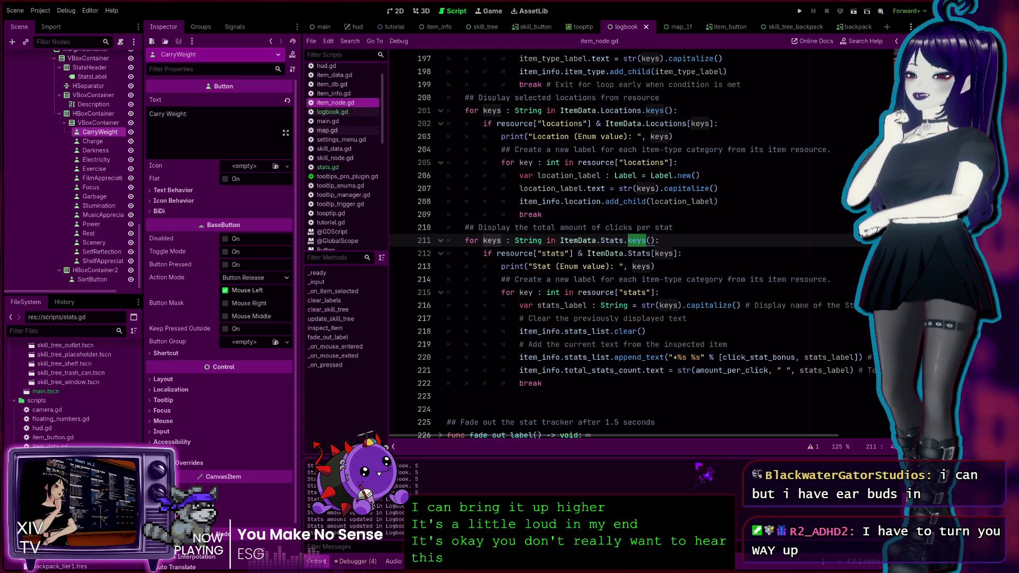
pyautogui.click(647, 282)
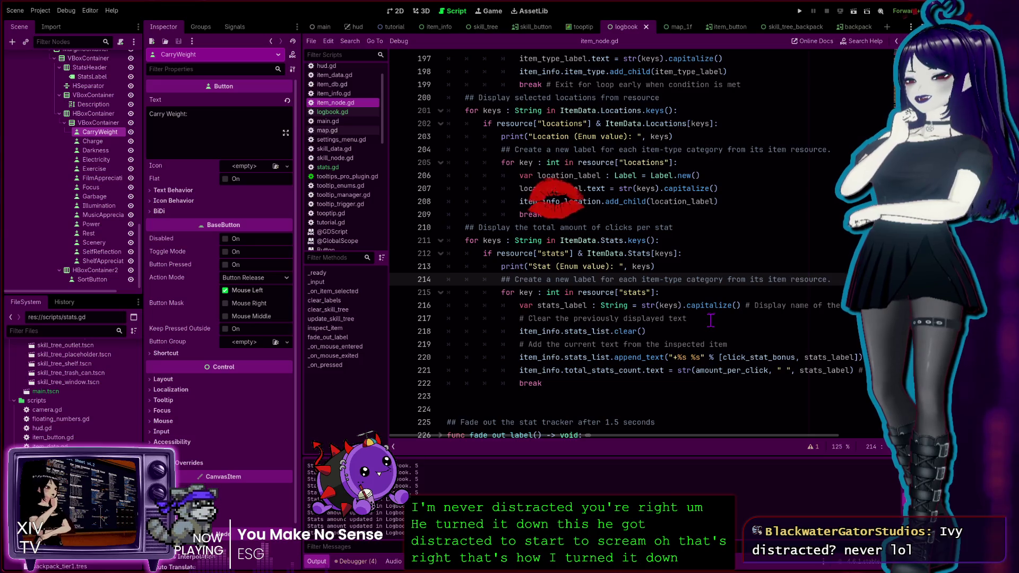
pyautogui.click(704, 243)
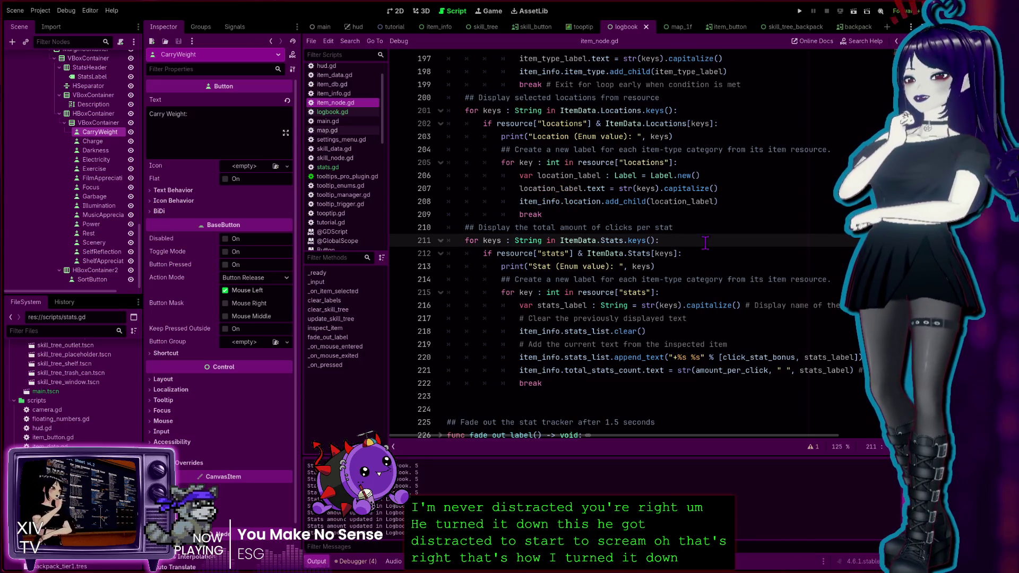
pyautogui.click(687, 261)
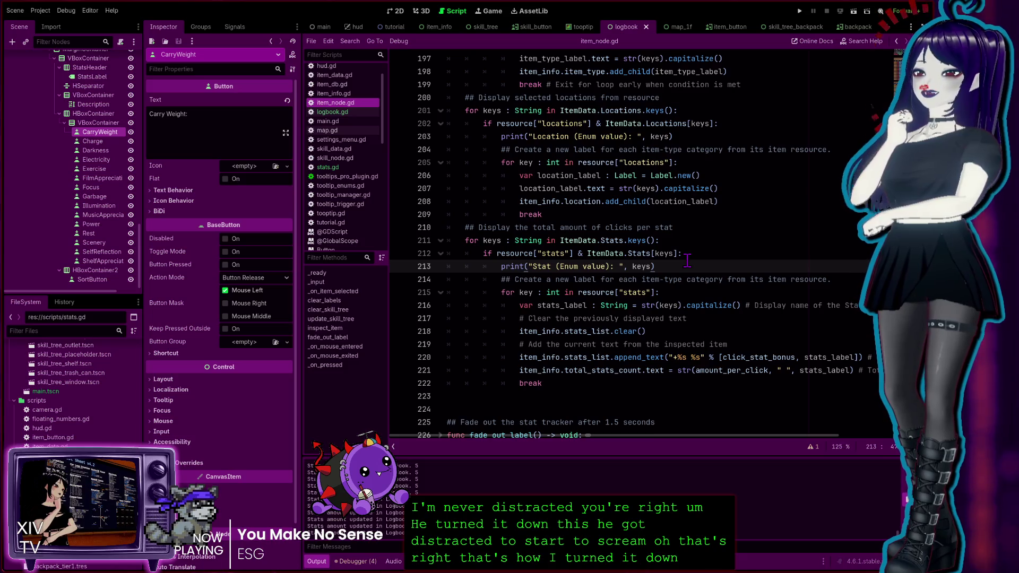
pyautogui.click(625, 241)
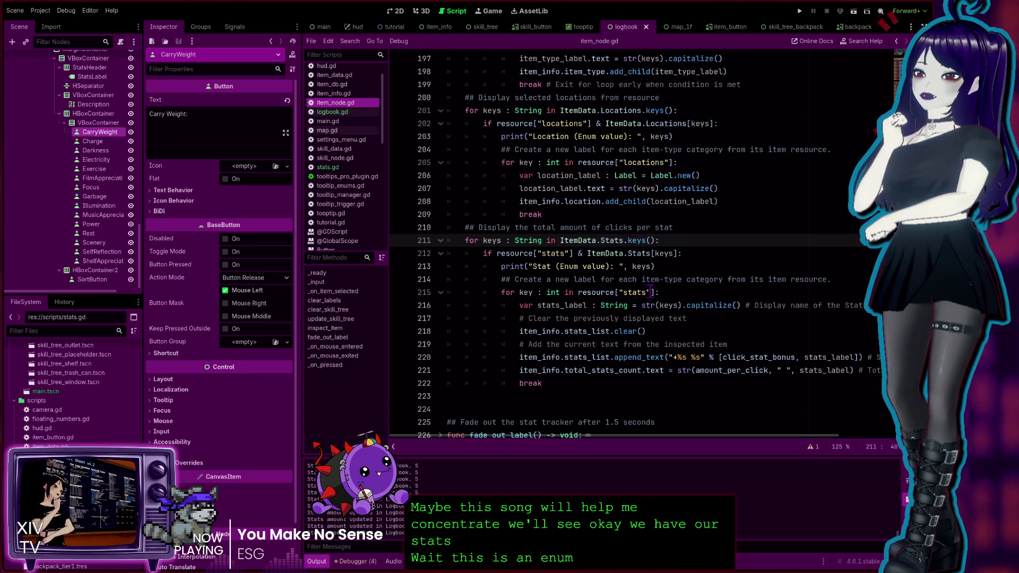
pyautogui.scroll(4, 650, 292)
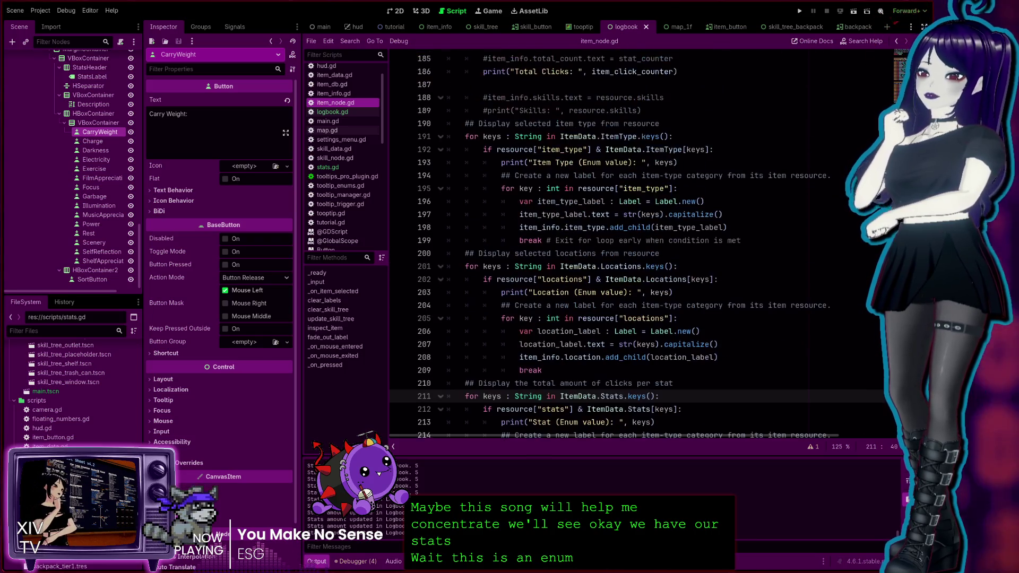
pyautogui.scroll(20, 650, 292)
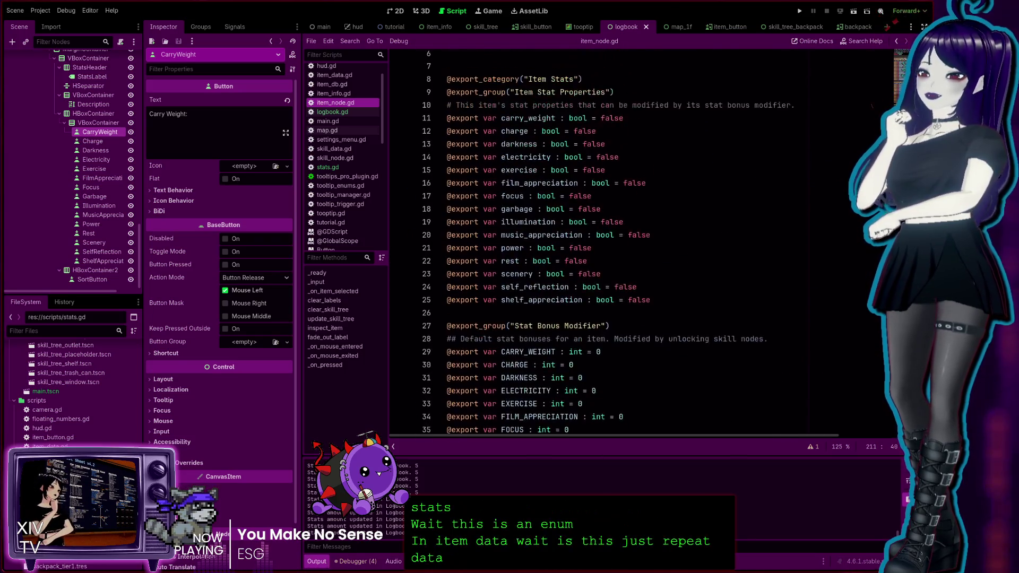
pyautogui.scroll(-7, 650, 292)
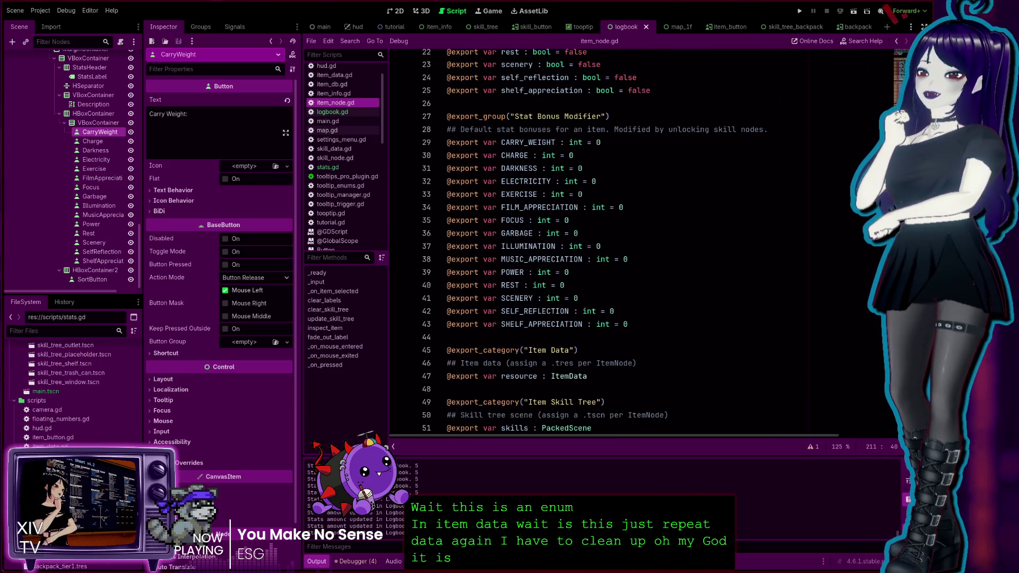
pyautogui.scroll(-3, 650, 239)
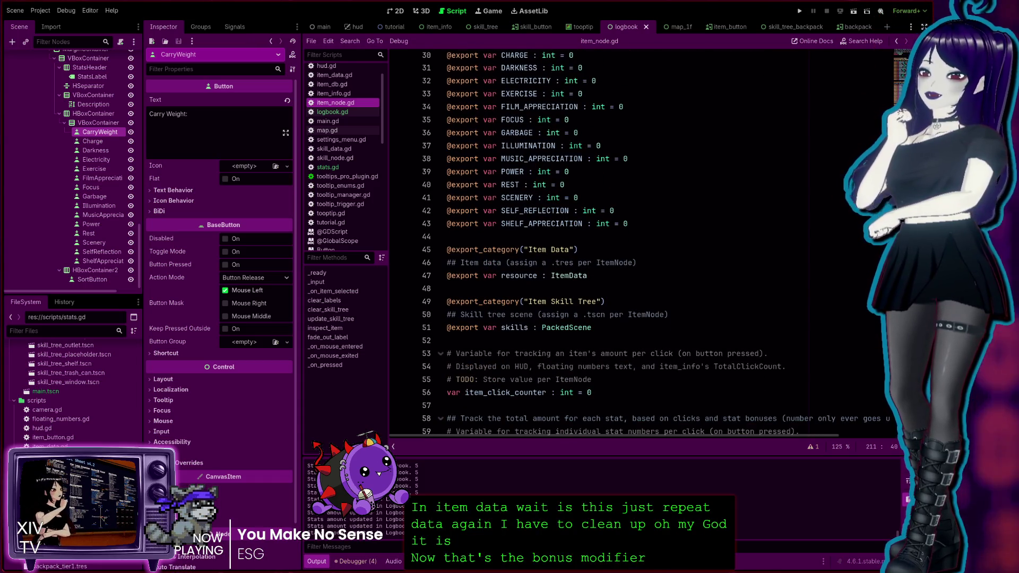
pyautogui.scroll(-8, 650, 238)
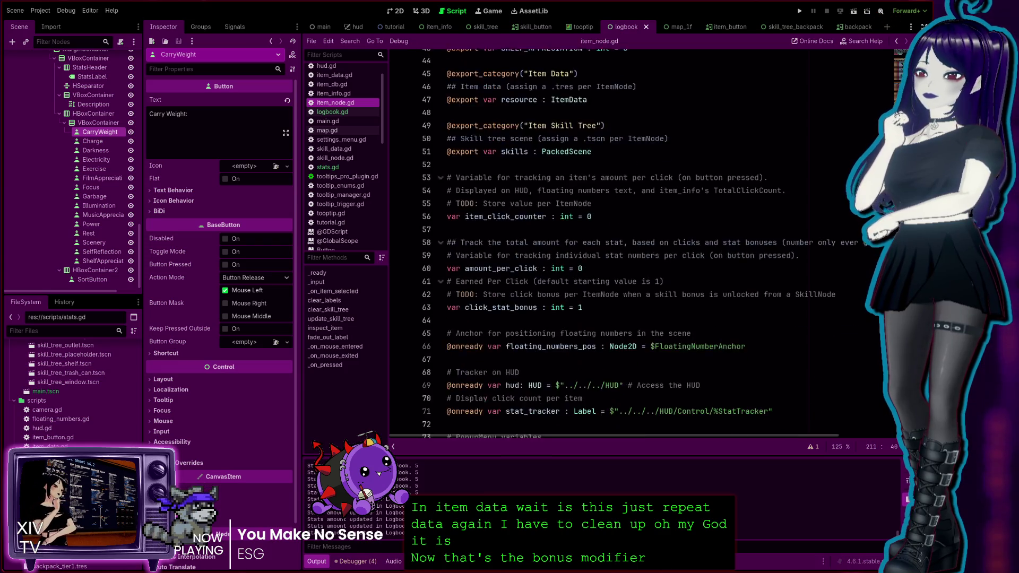
pyautogui.scroll(10, 649, 239)
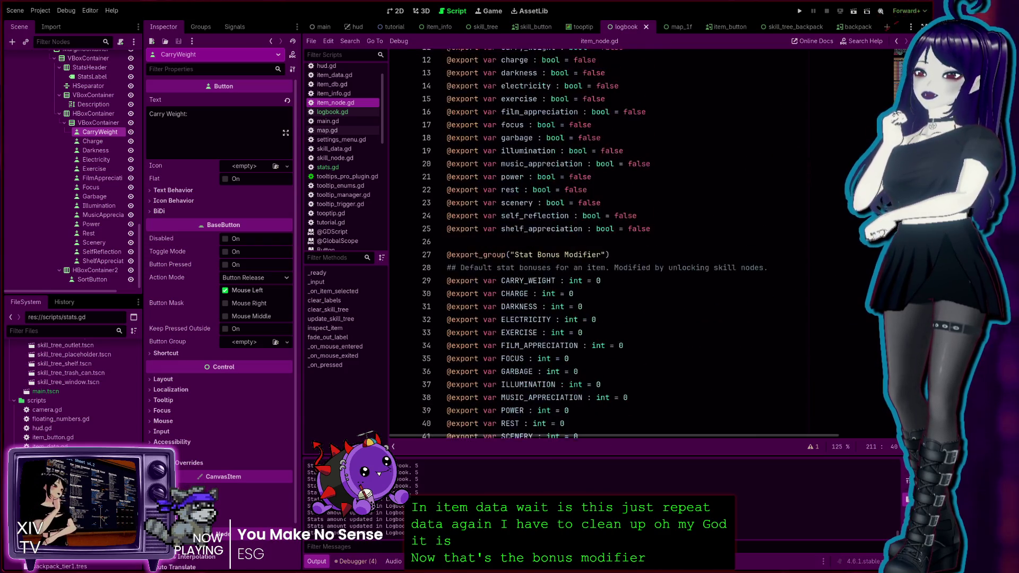
pyautogui.click(331, 318)
pyautogui.scroll(-15, 628, 244)
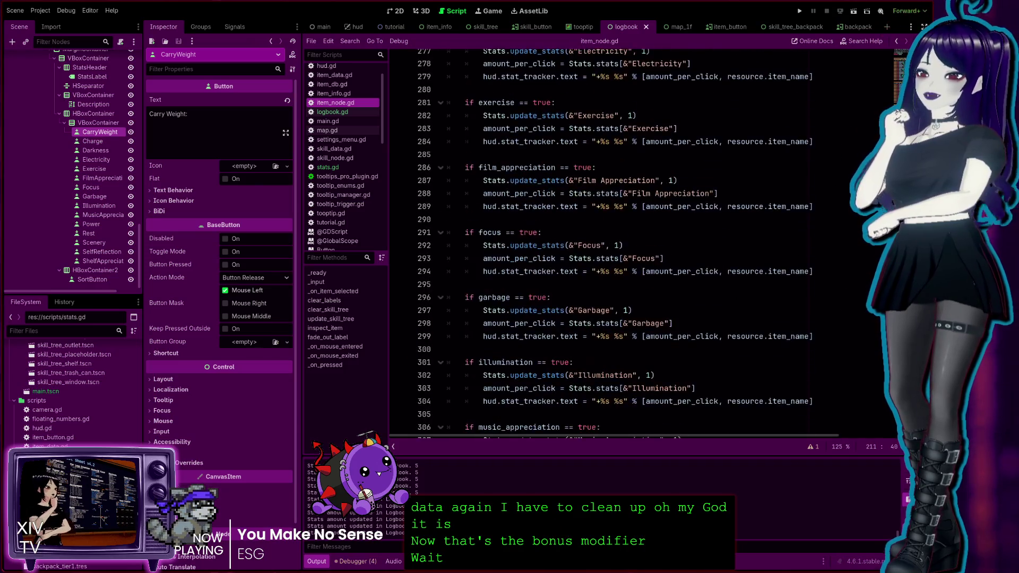
pyautogui.scroll(6, 523, 273)
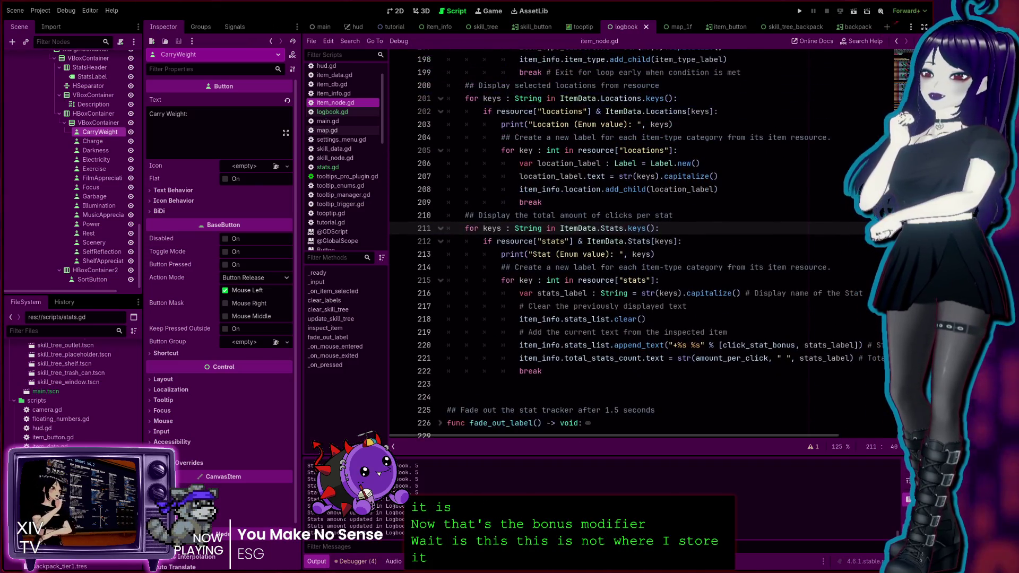
pyautogui.click(562, 268)
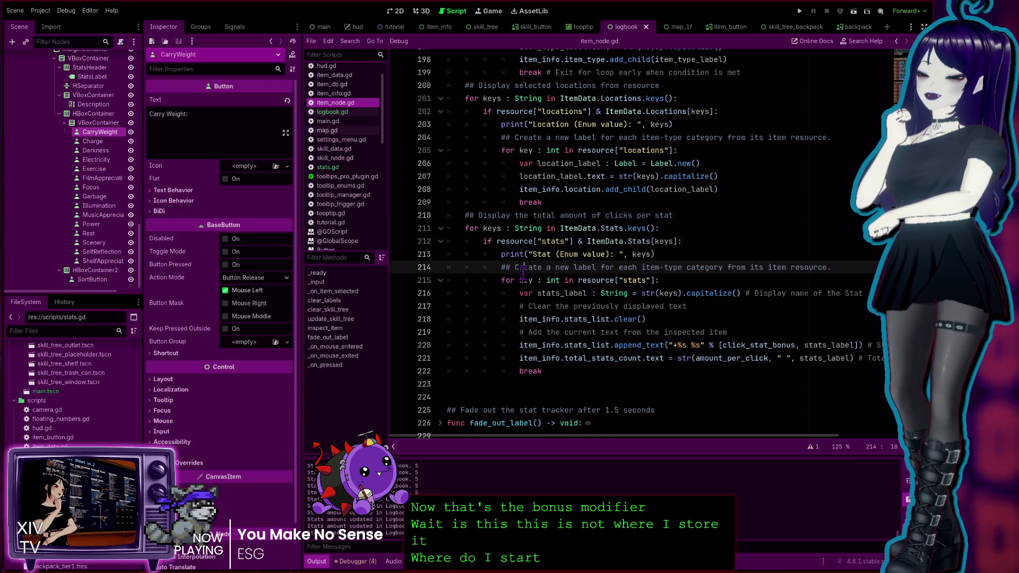
pyautogui.doubleClick(589, 280)
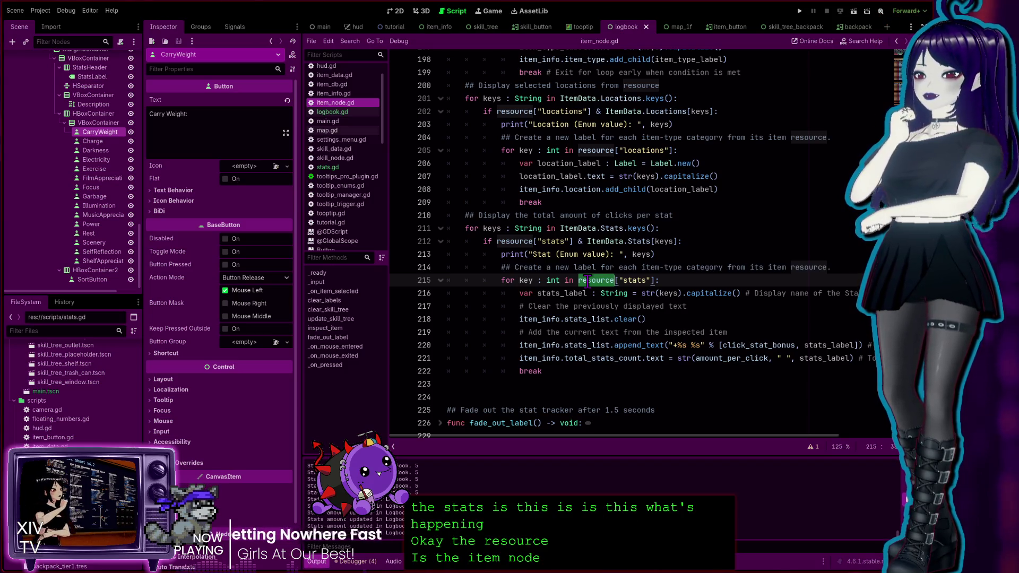
pyautogui.doubleClick(632, 280)
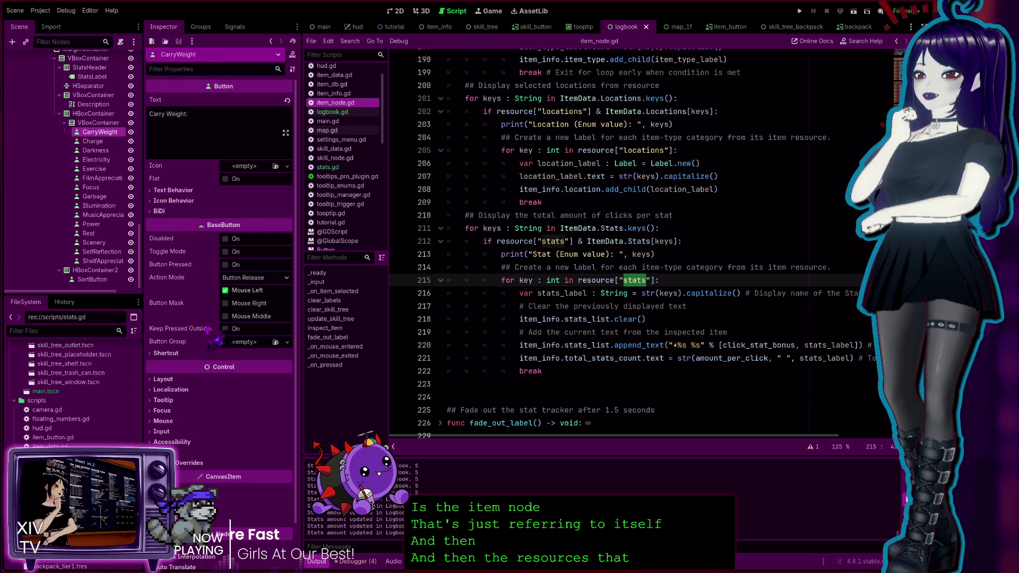
pyautogui.doubleClick(594, 280)
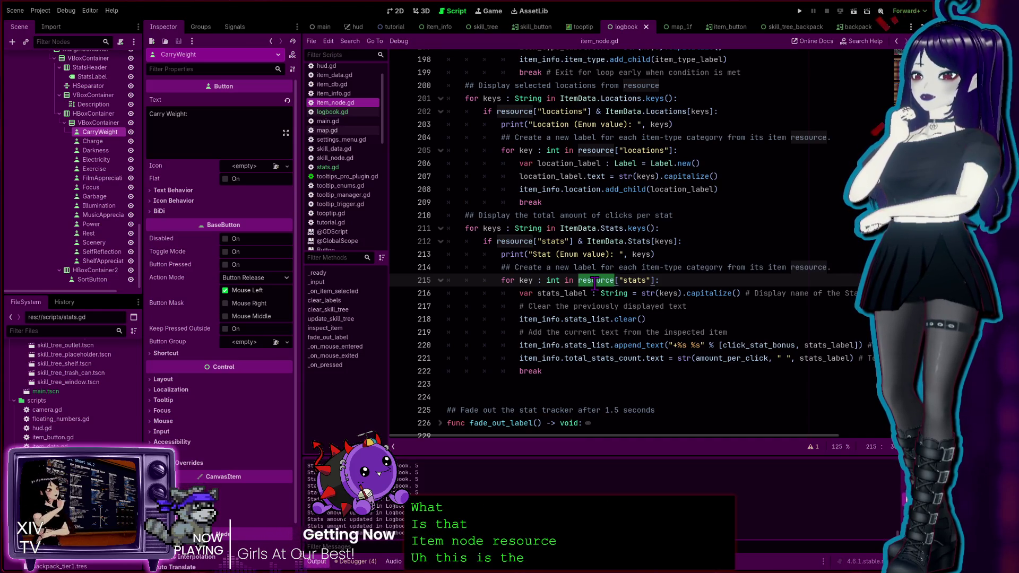
pyautogui.click(334, 74)
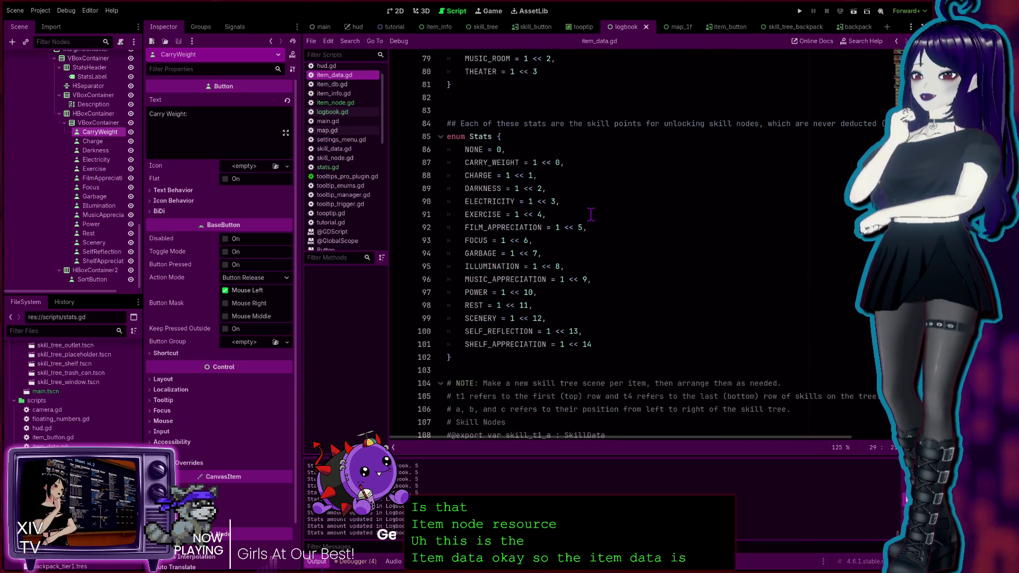
# Highlight the Stats enum uses in item_data.gd, scroll through them, then return to item_node.gd.
pyautogui.doubleClick(480, 136)
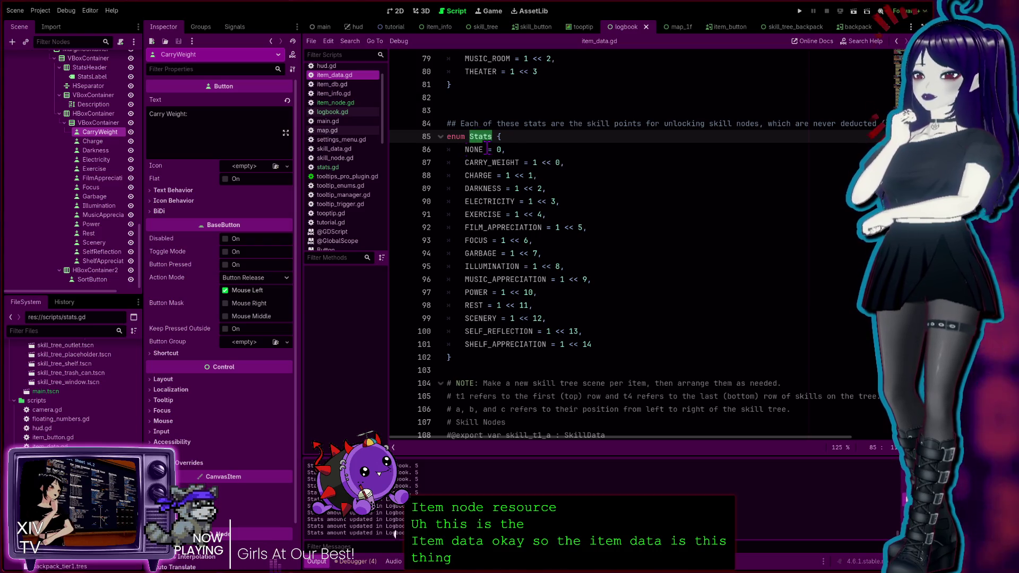
pyautogui.scroll(5, 562, 185)
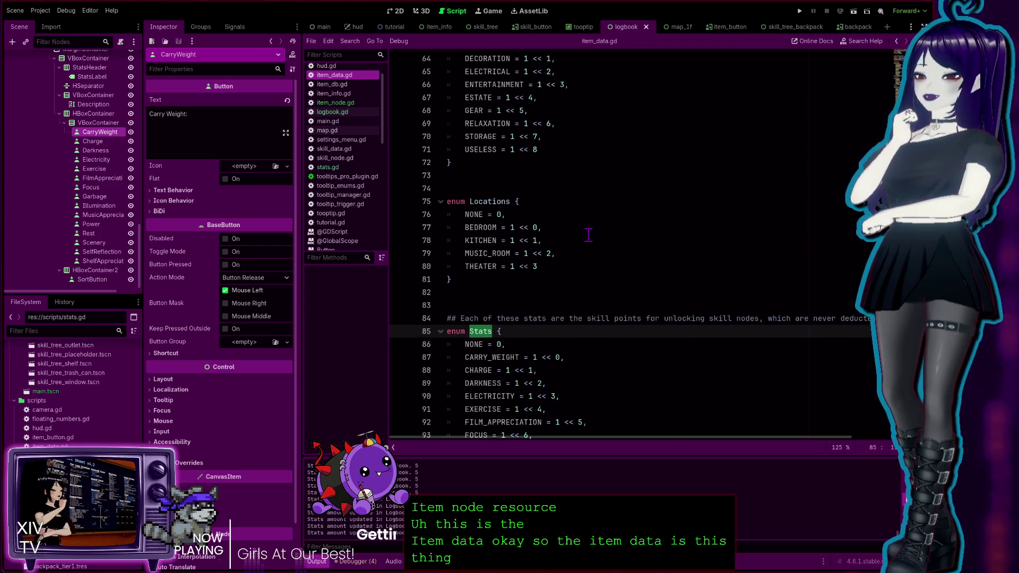
pyautogui.scroll(13, 586, 234)
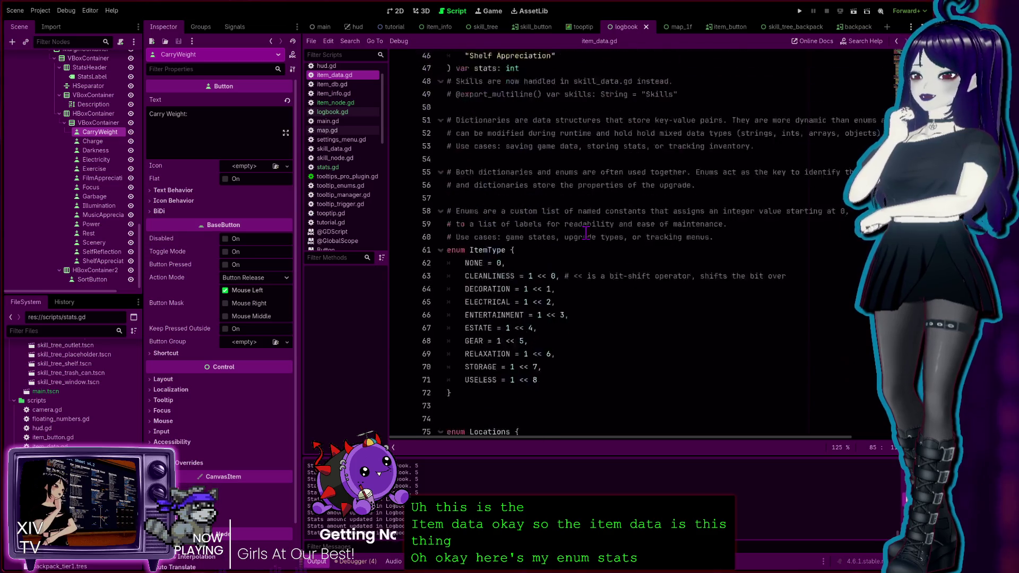
pyautogui.scroll(8, 586, 232)
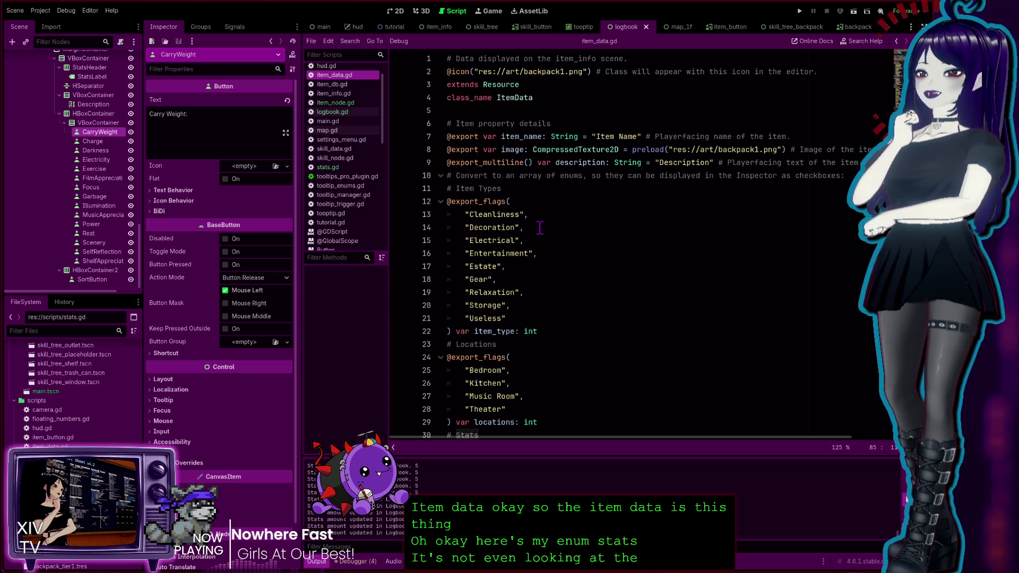
pyautogui.scroll(-19, 540, 222)
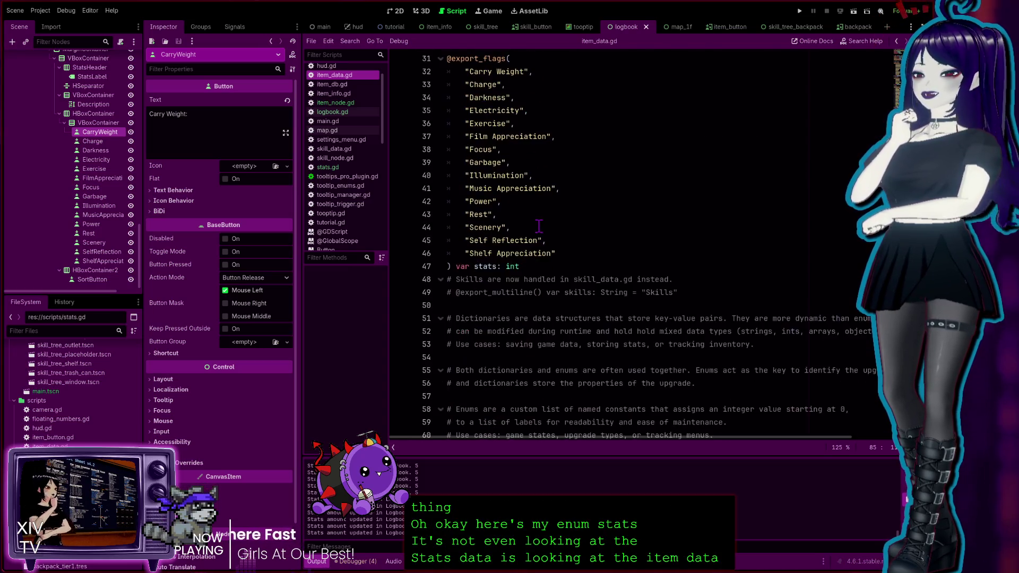
pyautogui.scroll(-4, 538, 226)
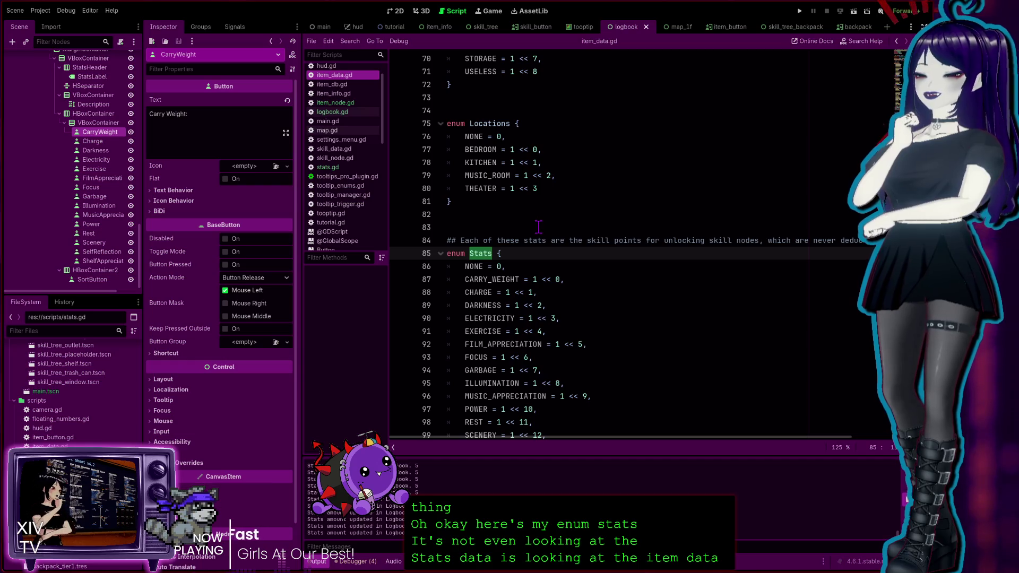
pyautogui.scroll(-4, 538, 227)
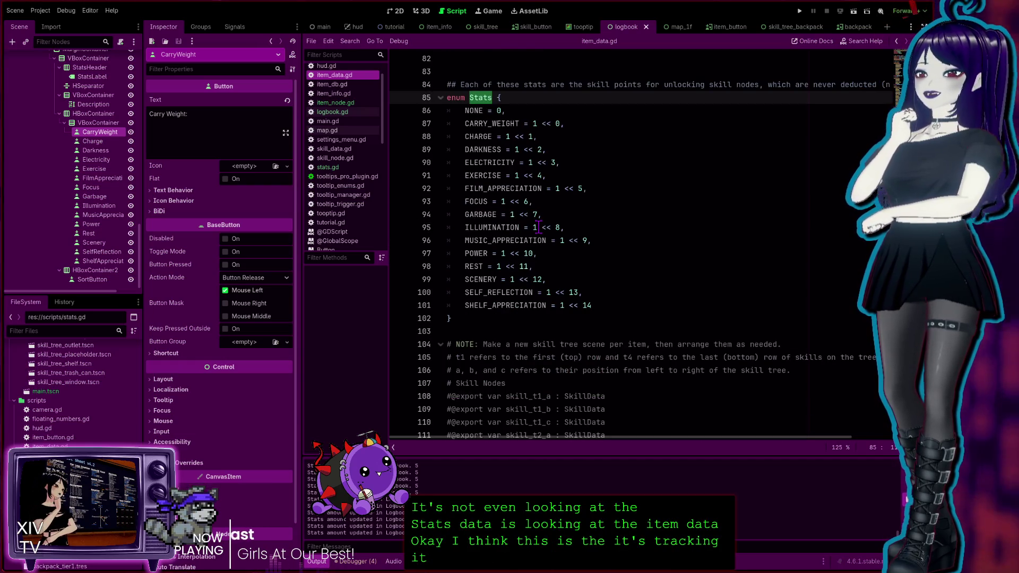
pyautogui.scroll(11, 578, 176)
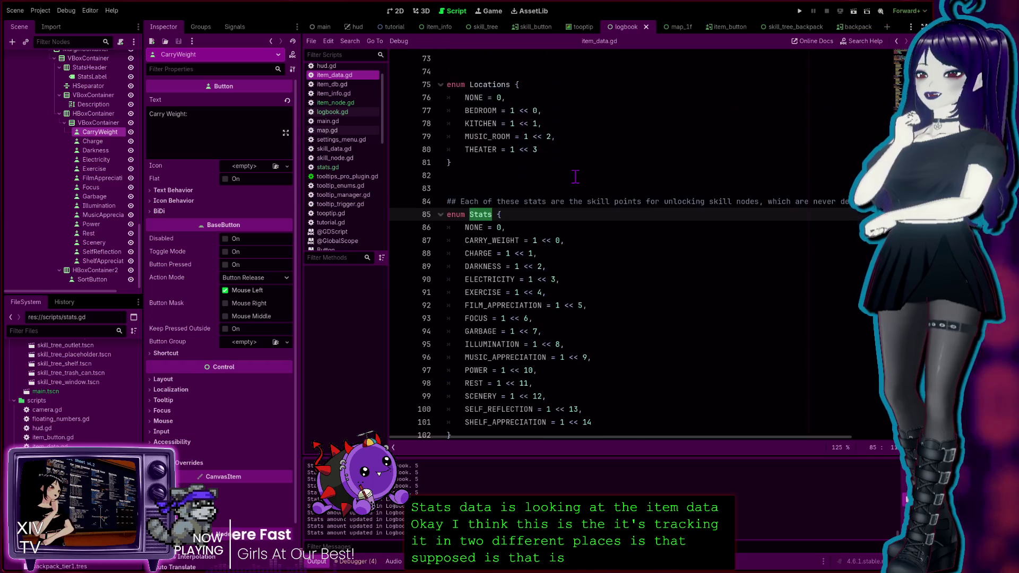
pyautogui.scroll(-14, 579, 174)
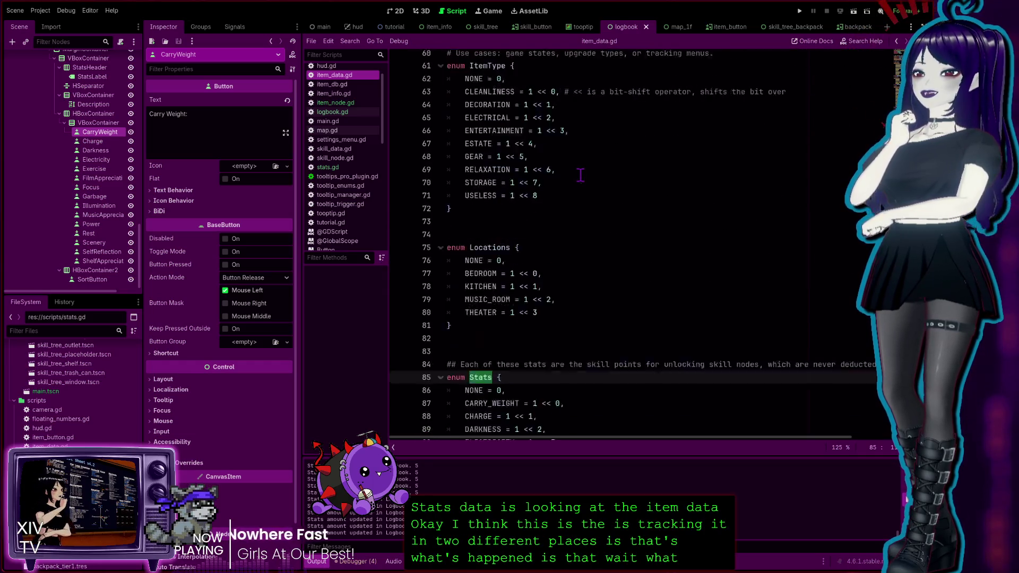
pyautogui.scroll(2, 582, 171)
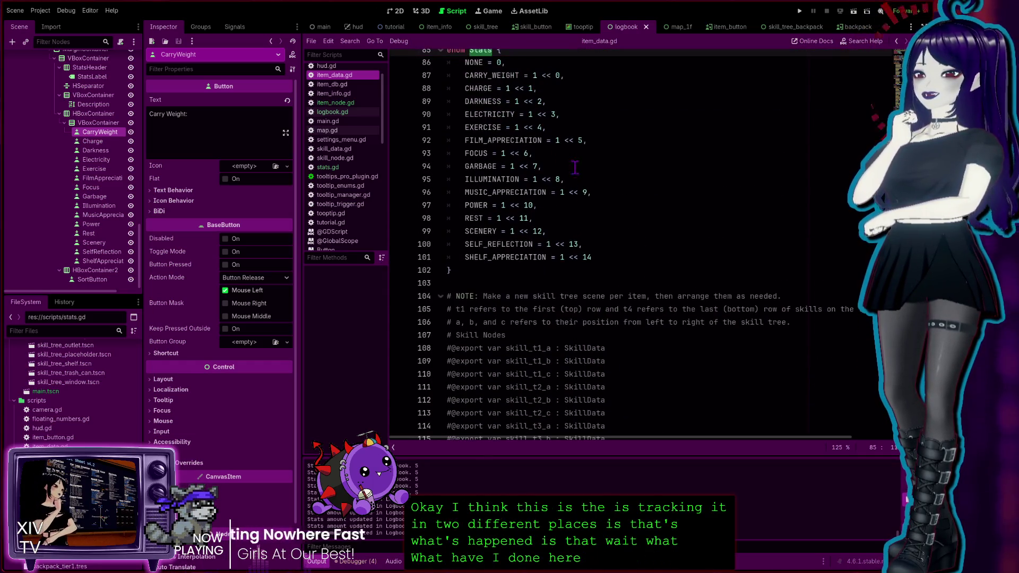
pyautogui.click(346, 104)
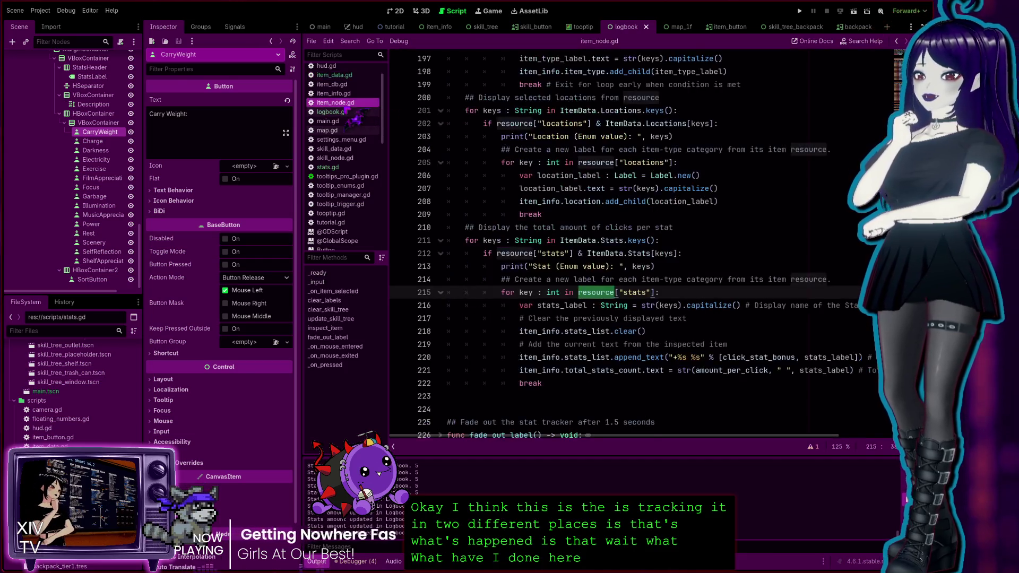
pyautogui.click(473, 393)
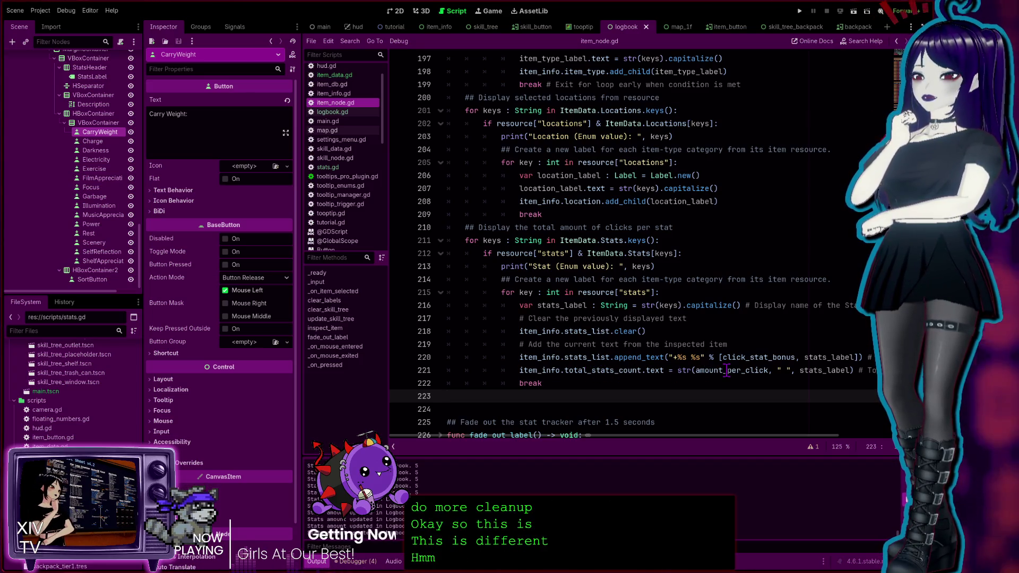
pyautogui.doubleClick(829, 371)
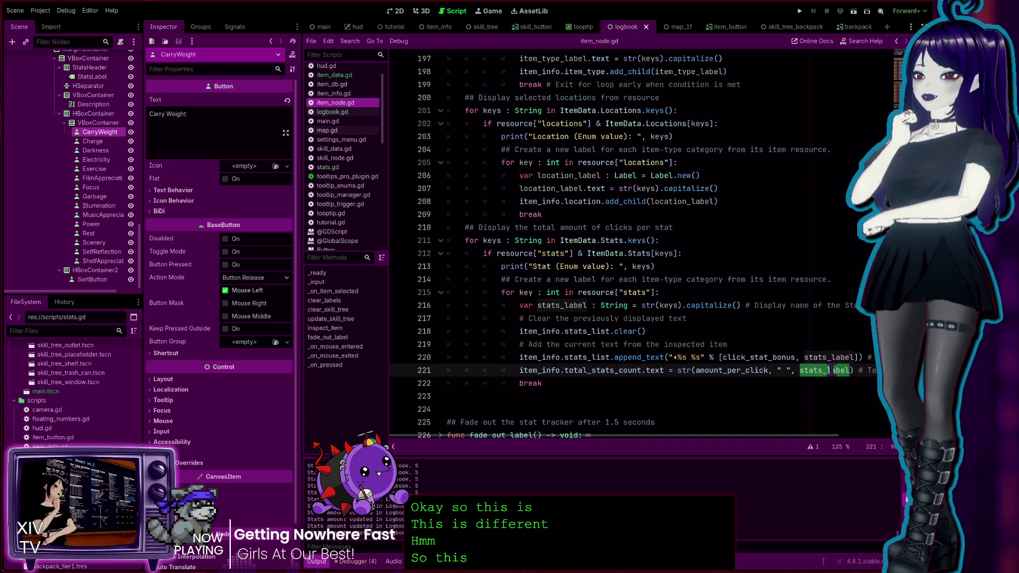
pyautogui.moveTo(764, 436); pyautogui.dragTo(850, 436)
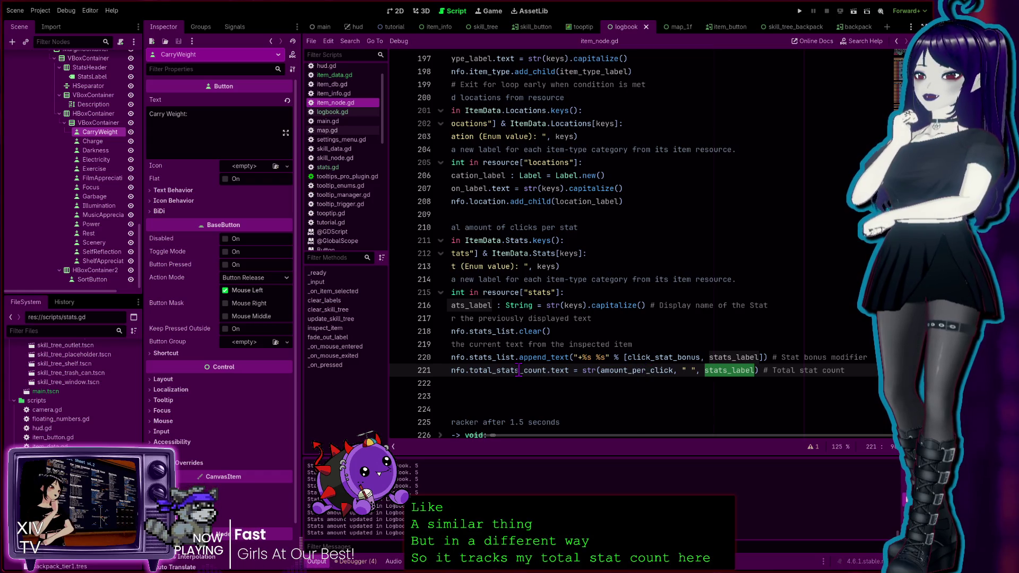
pyautogui.hscroll(-3, 626, 436)
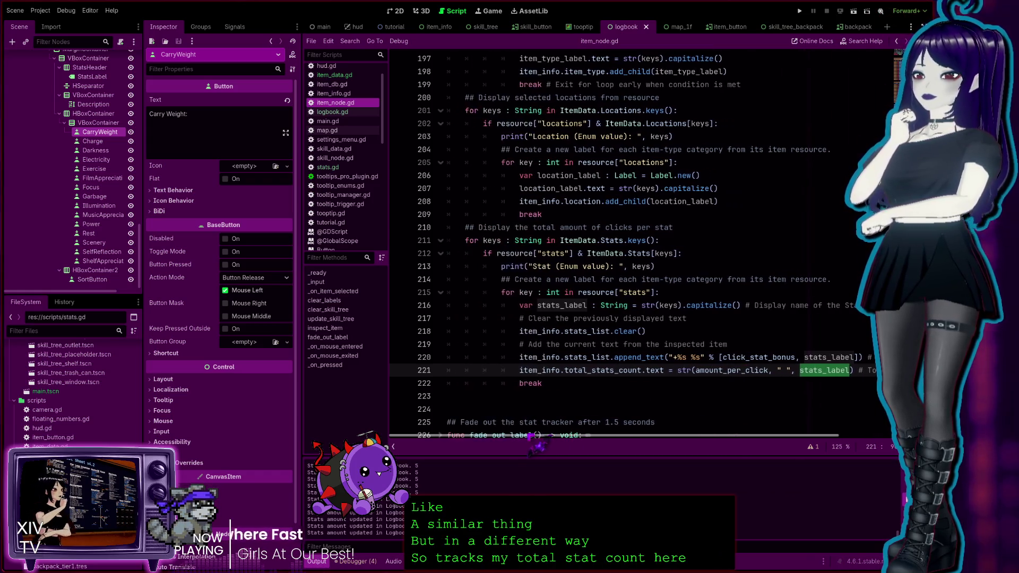
pyautogui.doubleClick(581, 370)
pyautogui.doubleClick(537, 370)
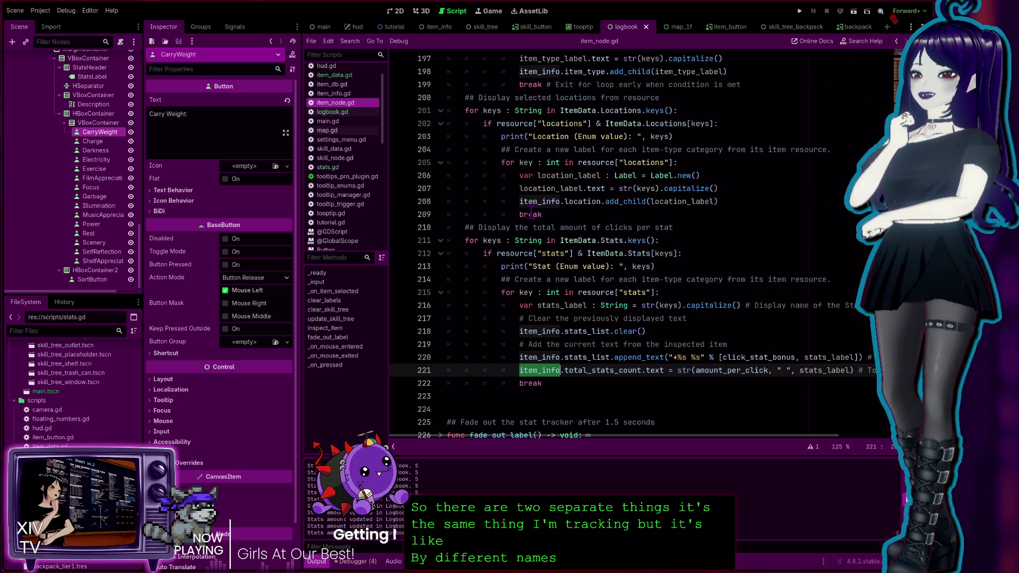
pyautogui.click(329, 167)
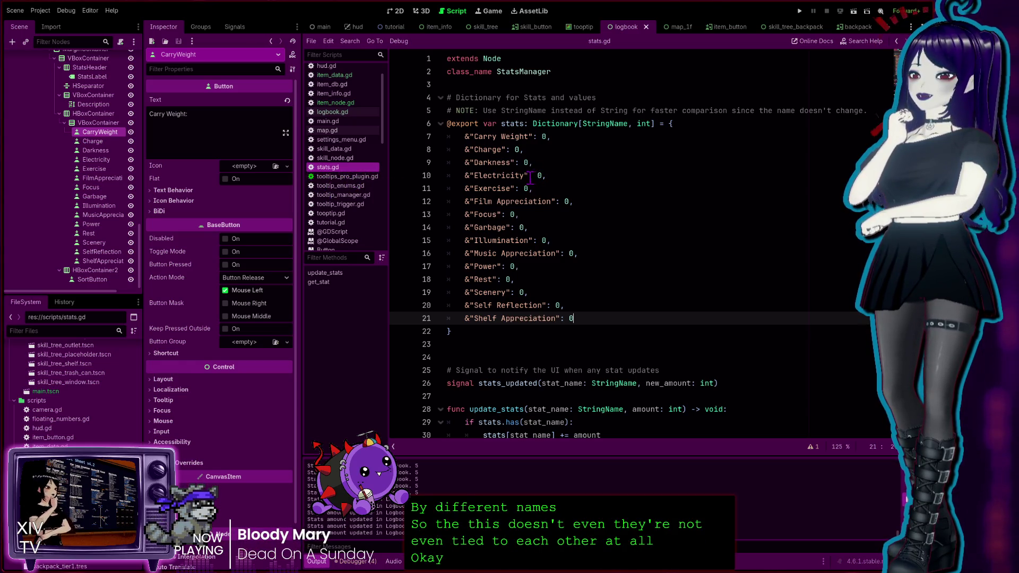
# Highlight uses of stats, new_amount and amount in stats.gd, then run the game.
pyautogui.scroll(-3, 517, 295)
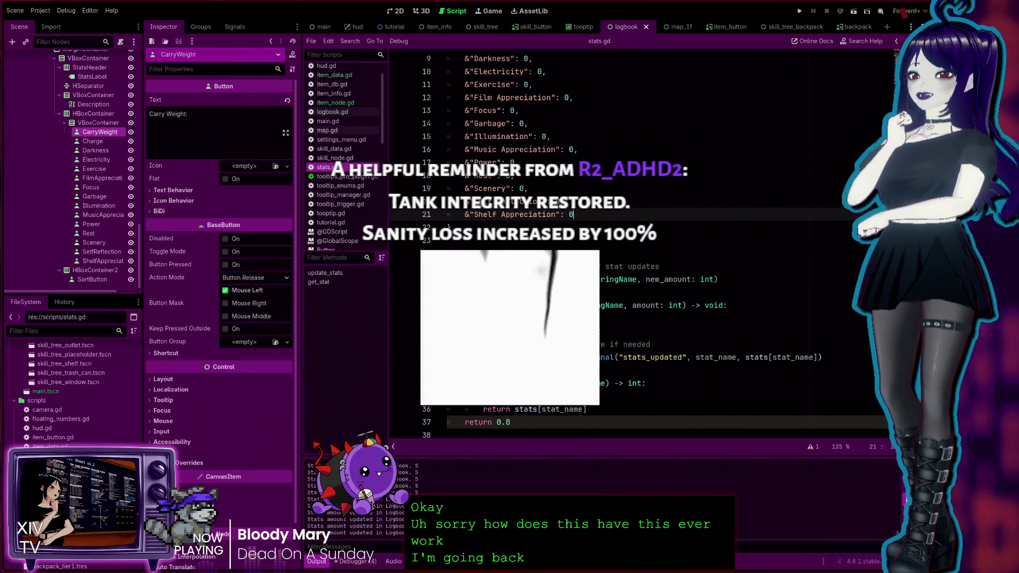
pyautogui.scroll(3, 637, 244)
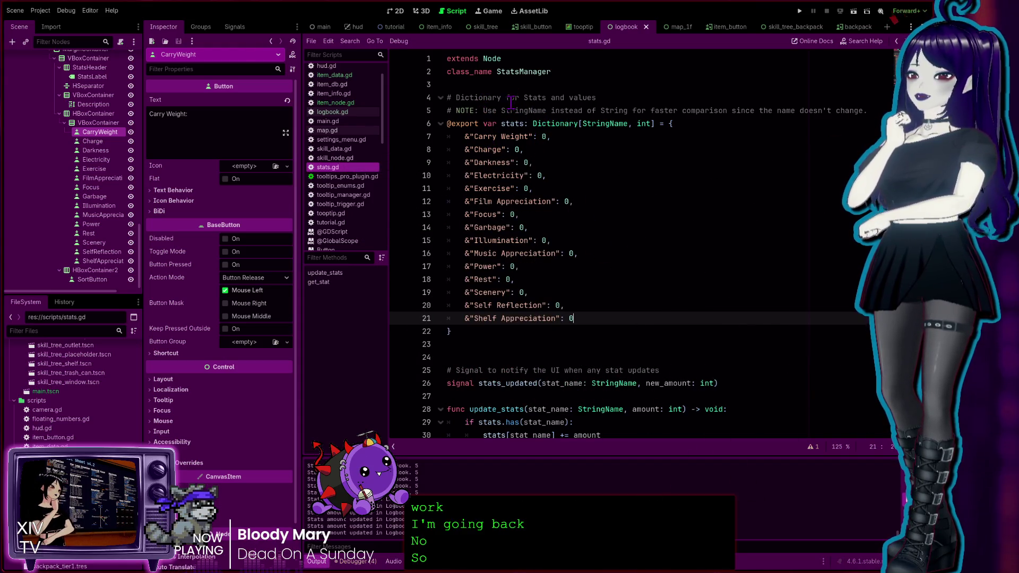
pyautogui.doubleClick(511, 123)
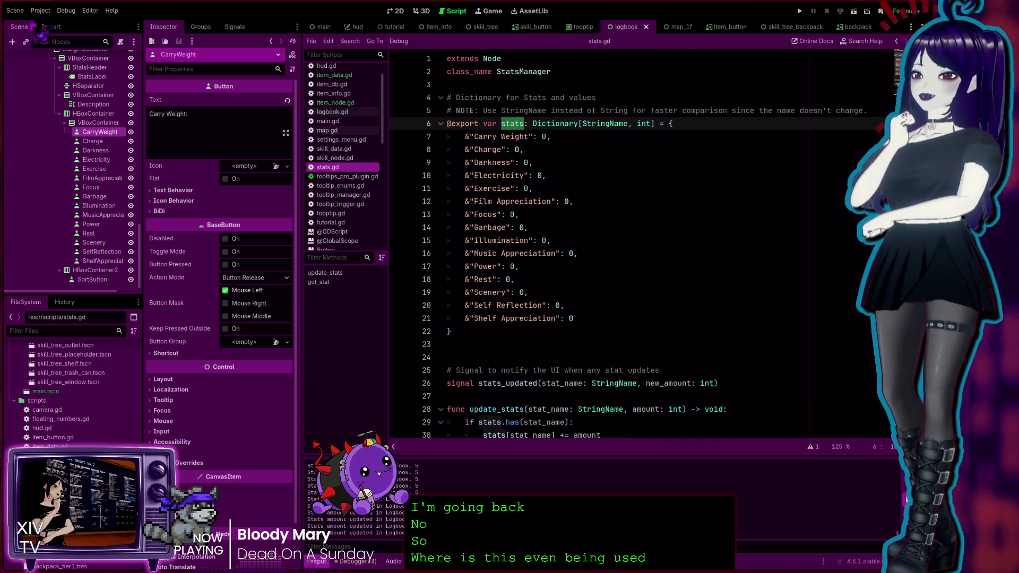
pyautogui.scroll(-3, 521, 308)
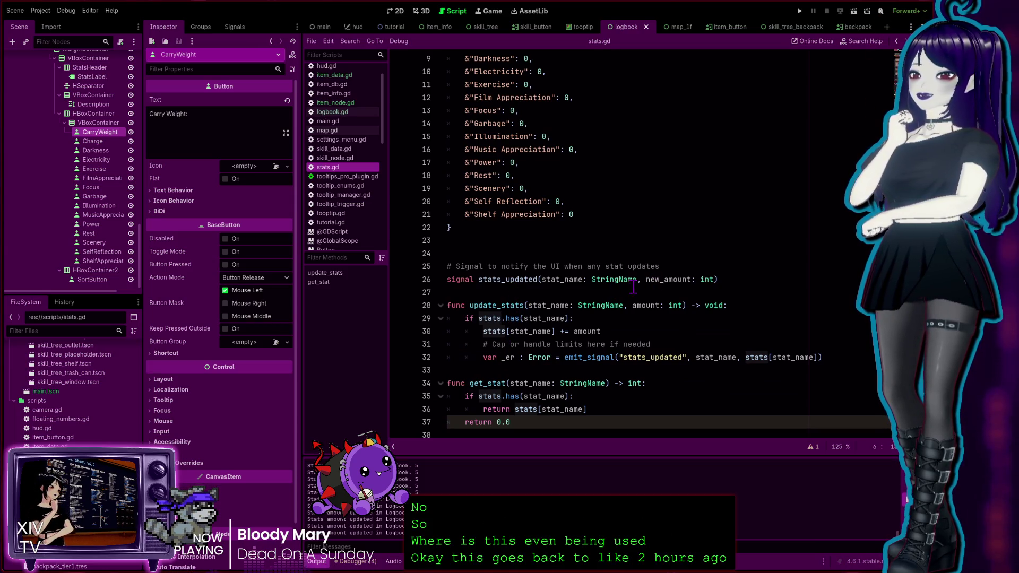
pyautogui.doubleClick(669, 279)
pyautogui.doubleClick(645, 305)
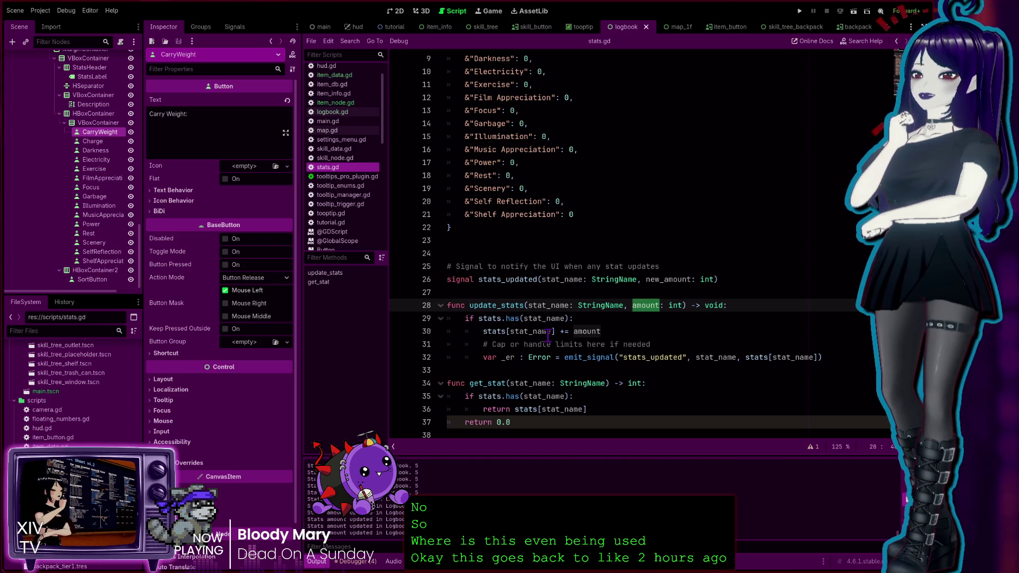
pyautogui.scroll(3, 566, 321)
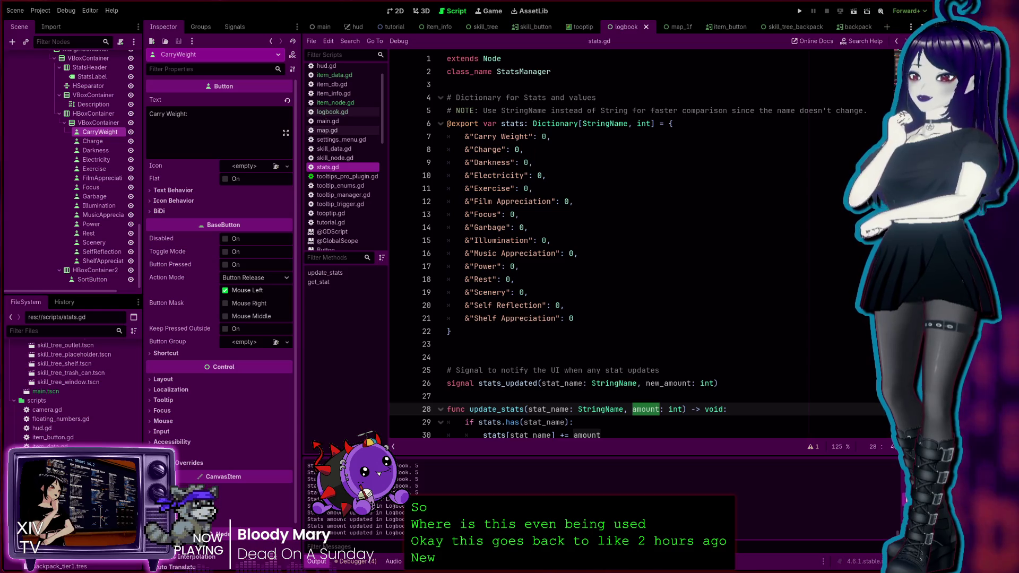
pyautogui.click(799, 10)
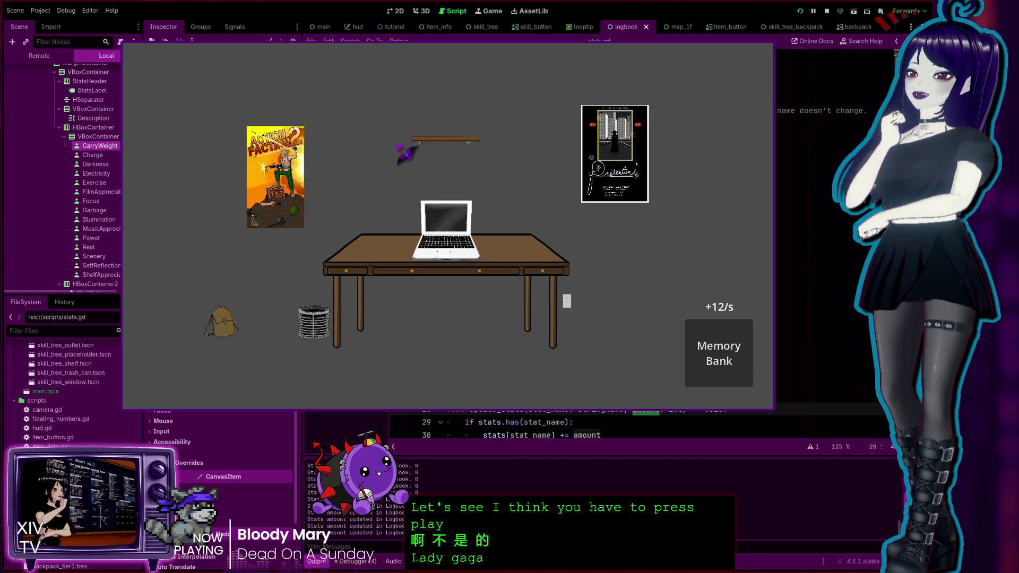
# Collect stats from the backpack in the running game and show the live Remote scene tree.
pyautogui.click(230, 328)
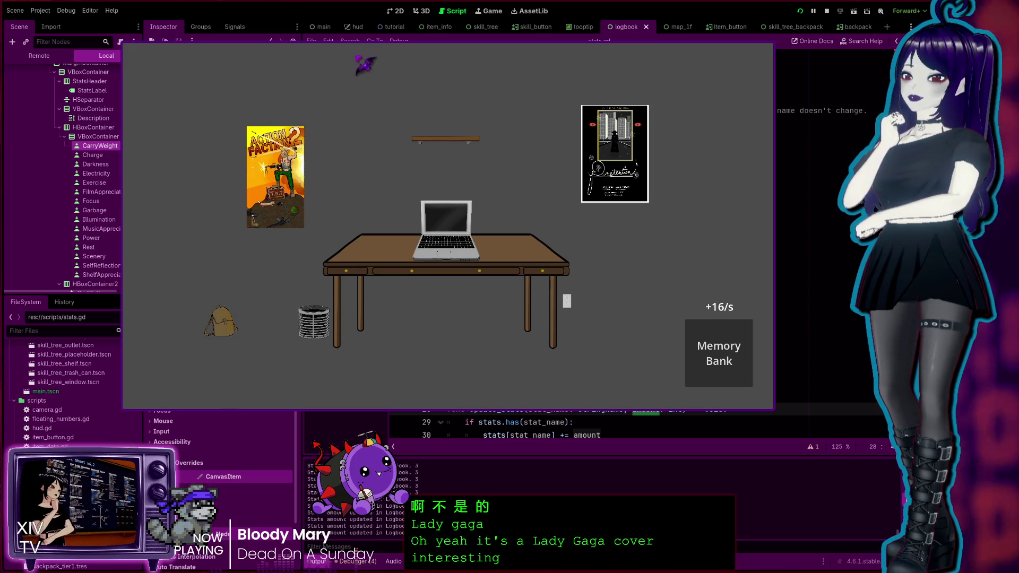
pyautogui.click(39, 56)
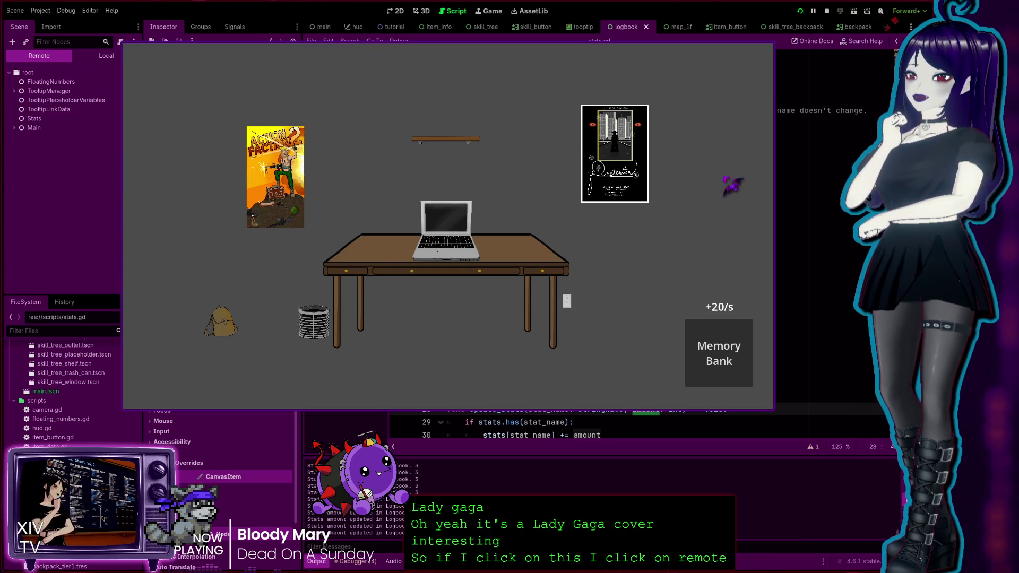
pyautogui.click(743, 37)
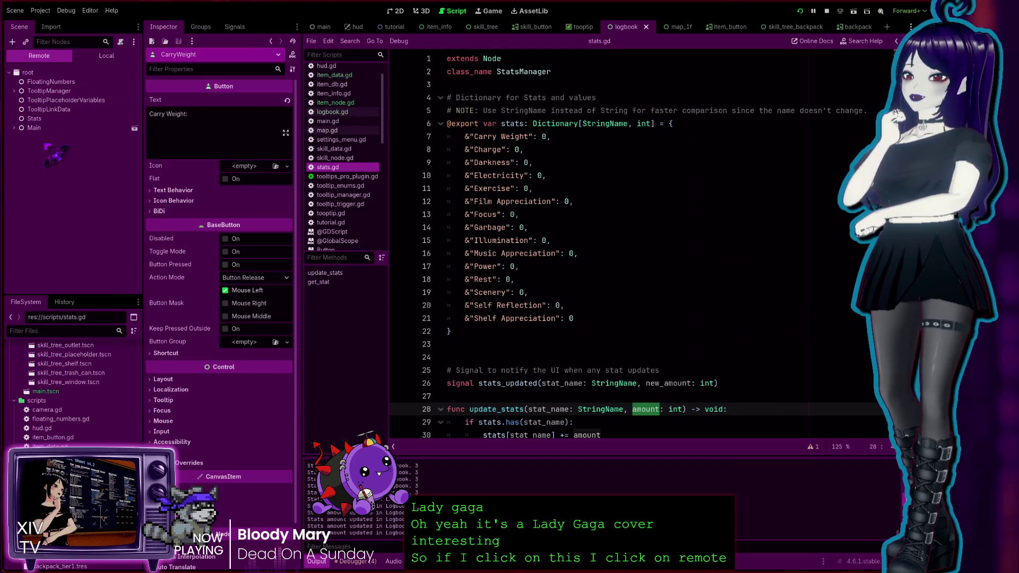
# Expand Main and inspect the live Stats dictionary, which shows Carry Weight at 3.
pyautogui.click(14, 128)
pyautogui.click(51, 118)
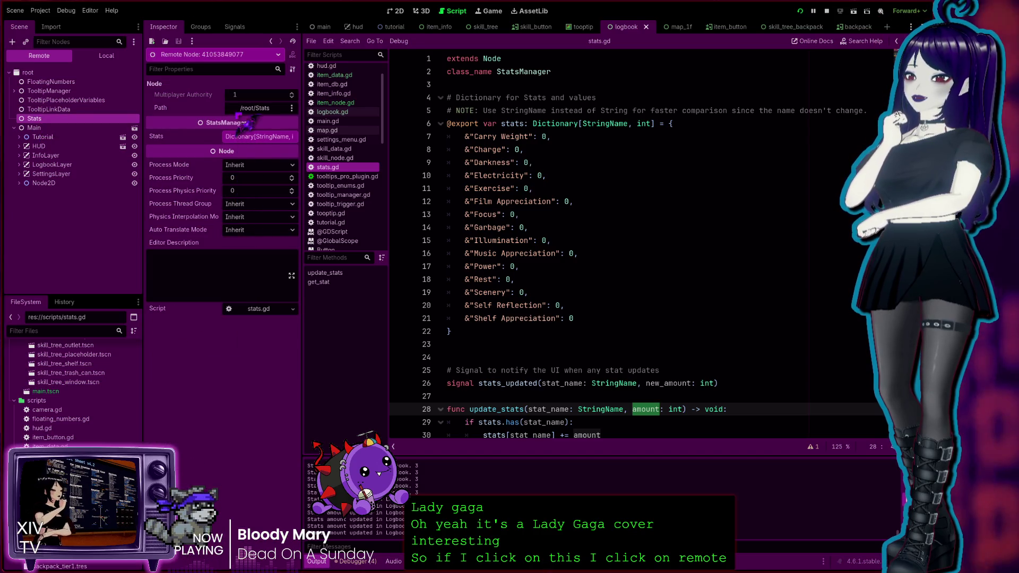
pyautogui.click(259, 136)
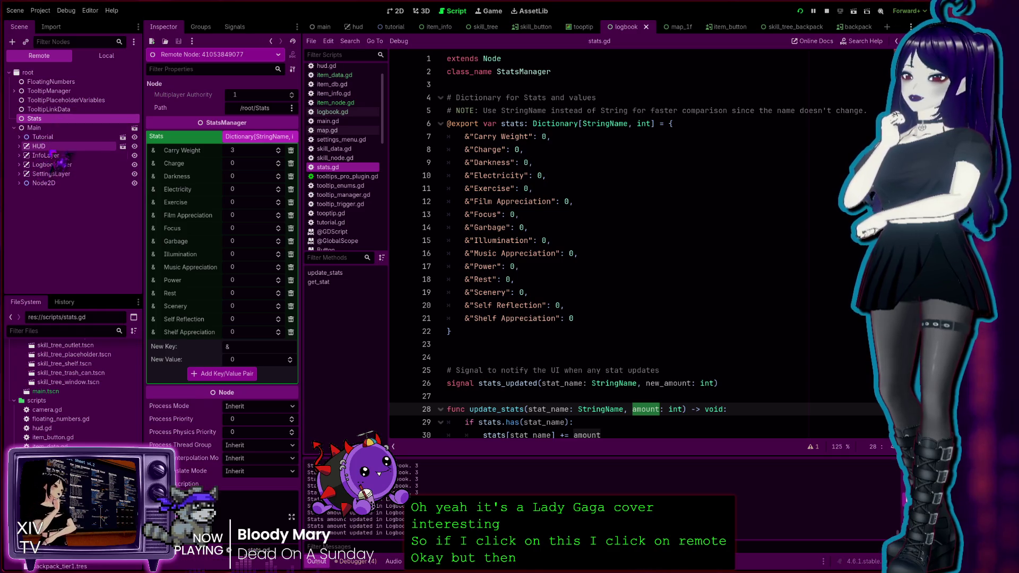
# Expand InfoLayer and inspect the live ItemInfo node.
pyautogui.click(20, 155)
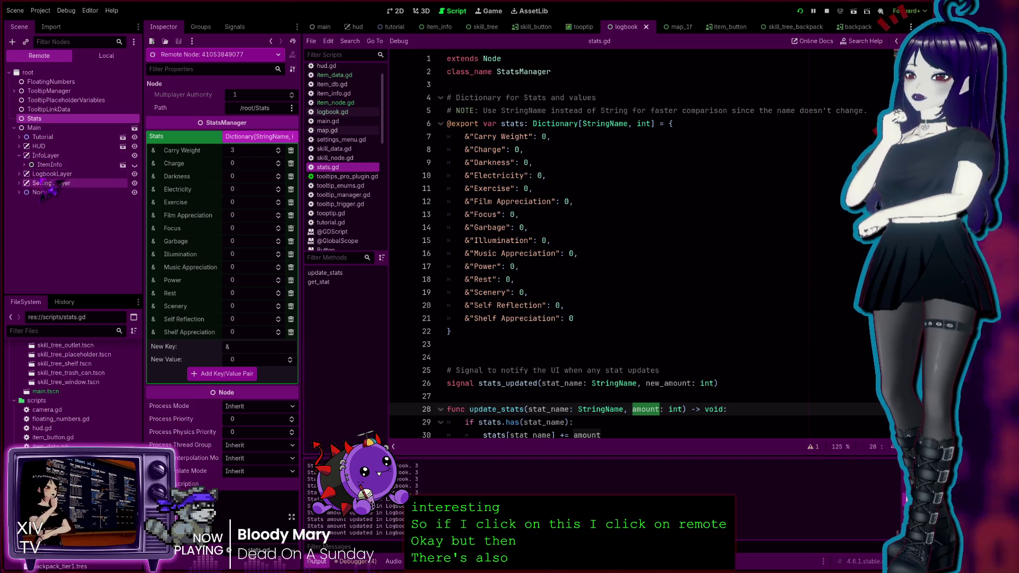
pyautogui.click(24, 165)
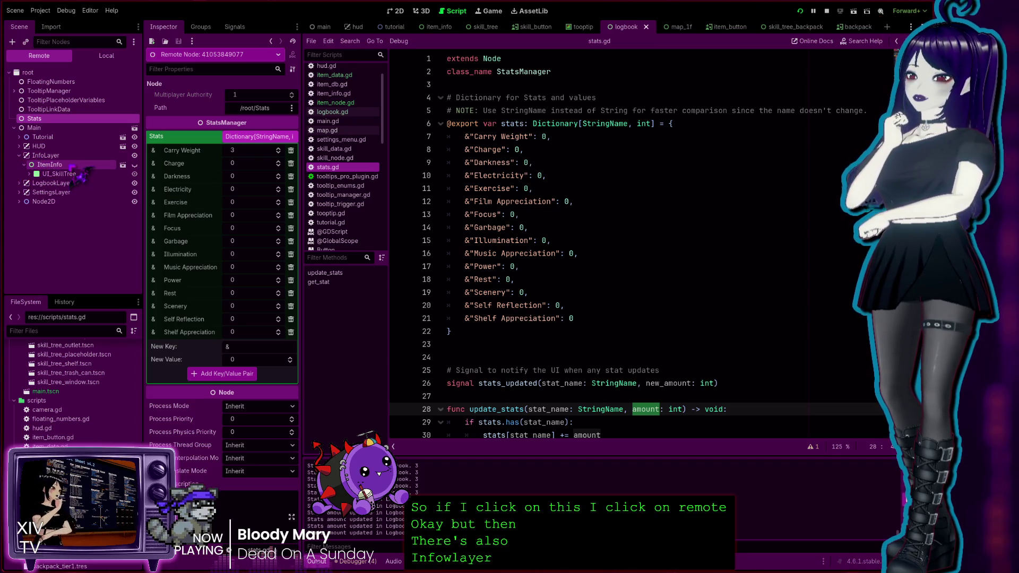
pyautogui.click(71, 165)
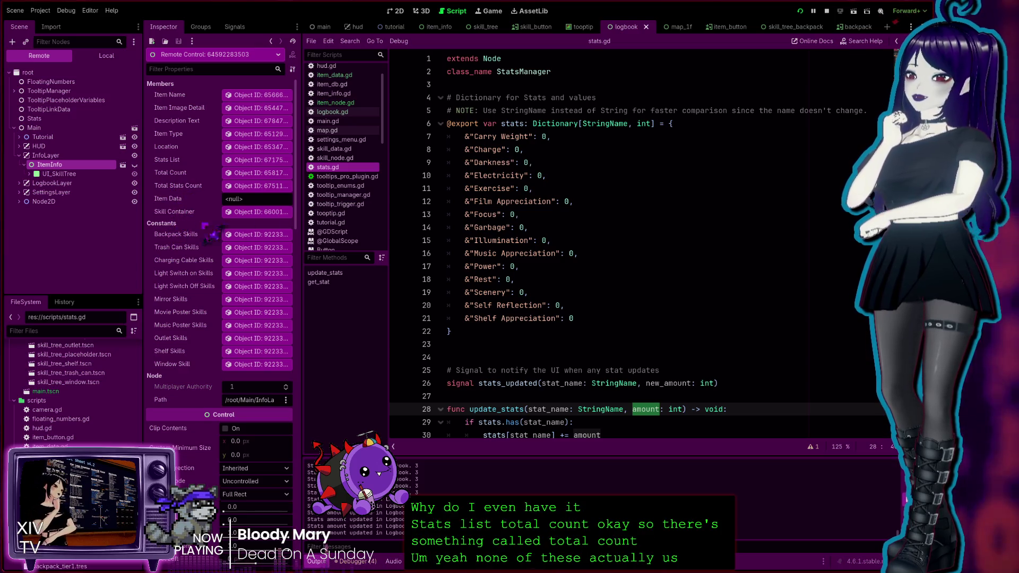
# Expand UI_SkillTree, MarginContainer, HBoxContainer and OtherDetailsContainer, then inspect the live Total Earned label.
pyautogui.click(29, 174)
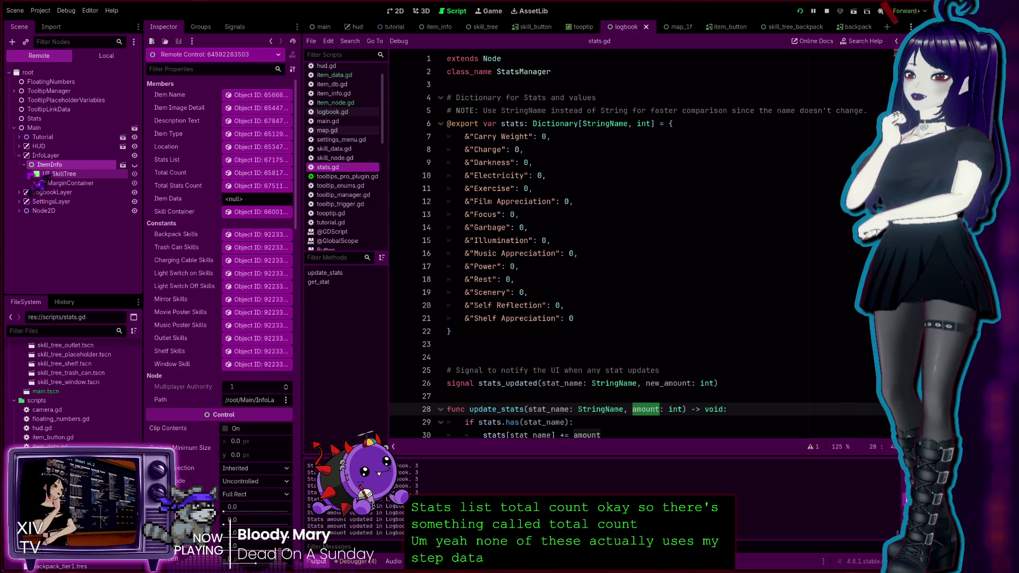
pyautogui.click(34, 183)
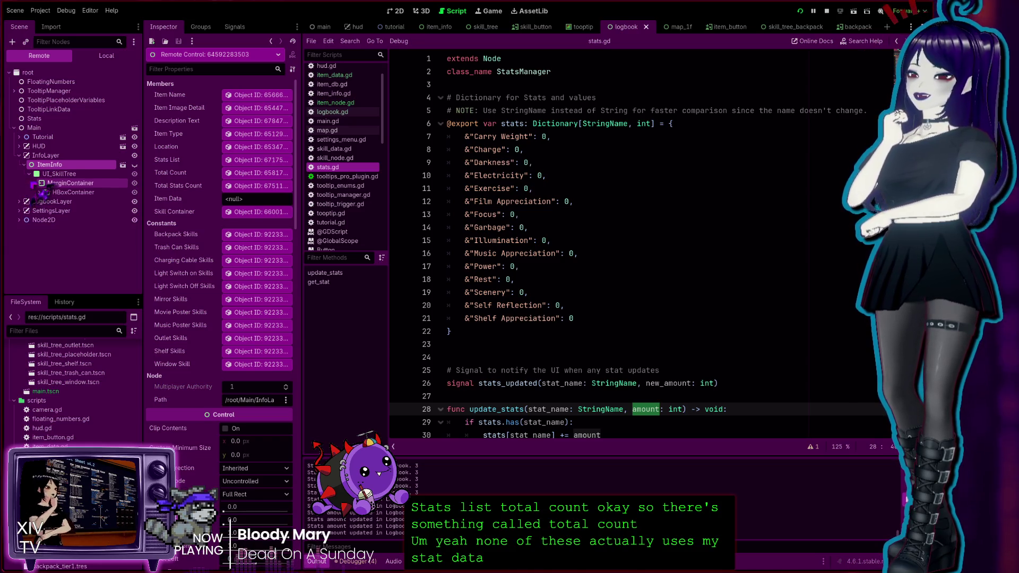
pyautogui.click(40, 193)
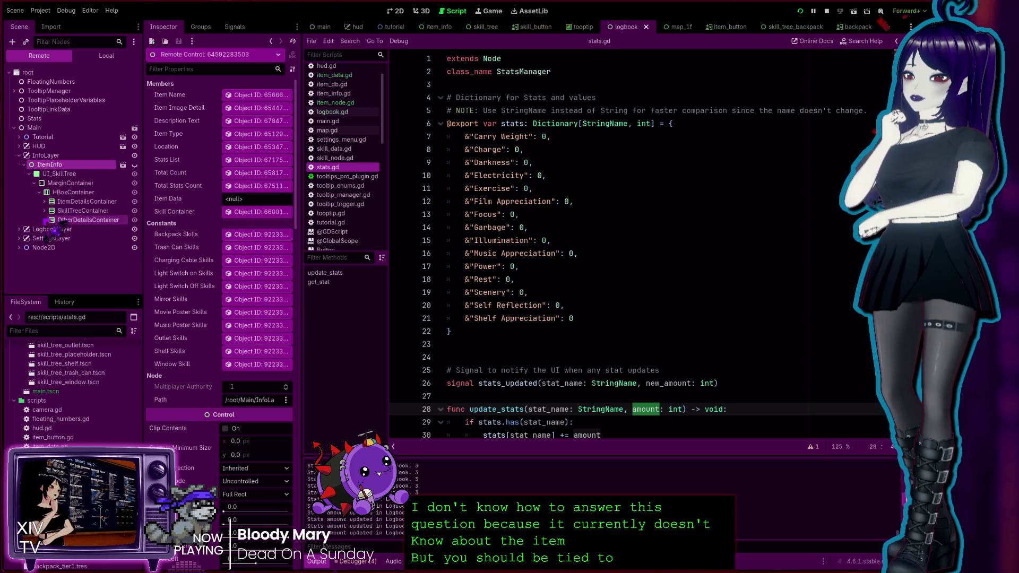
pyautogui.click(45, 219)
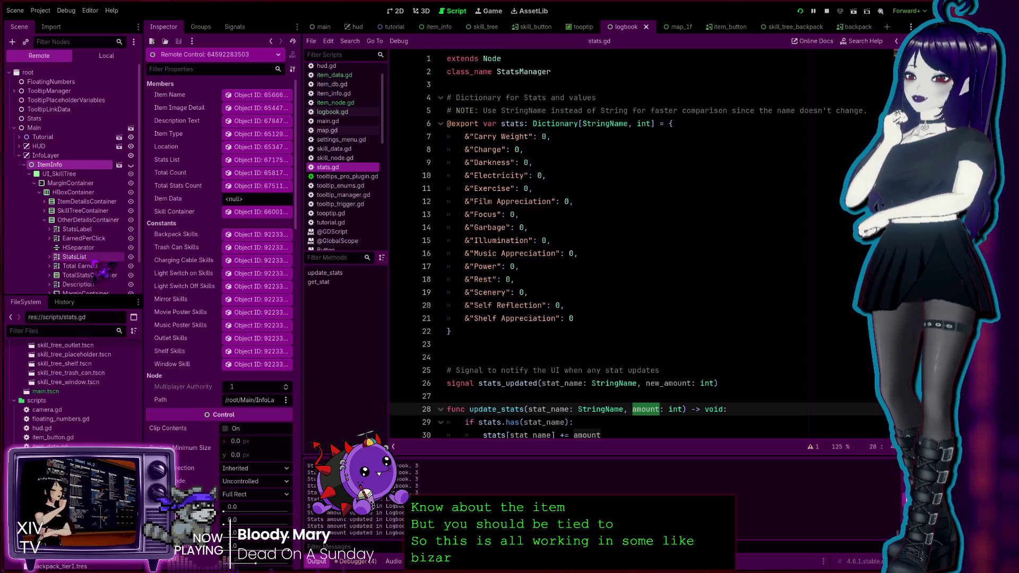
pyautogui.scroll(-2, 106, 268)
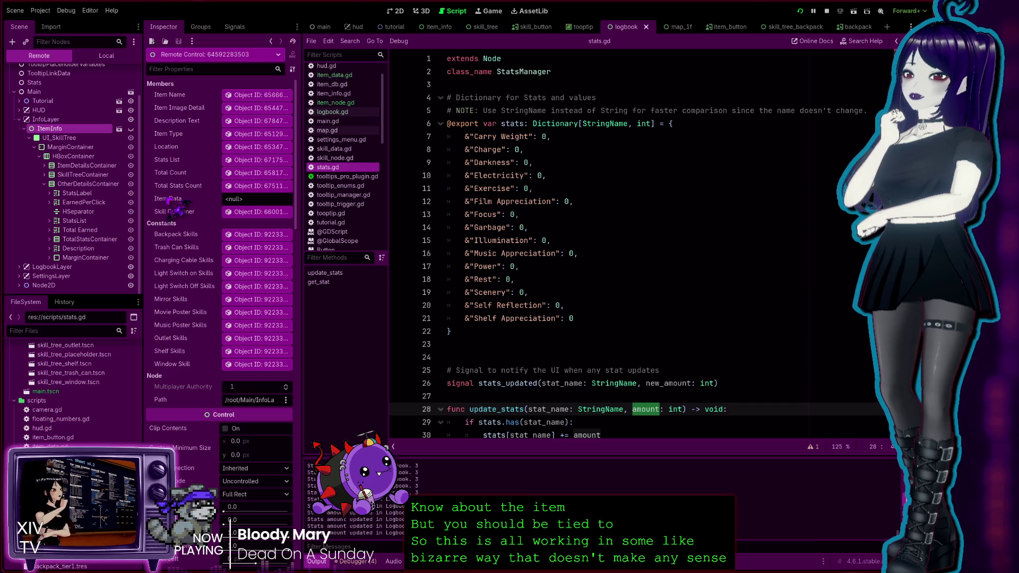
pyautogui.click(72, 230)
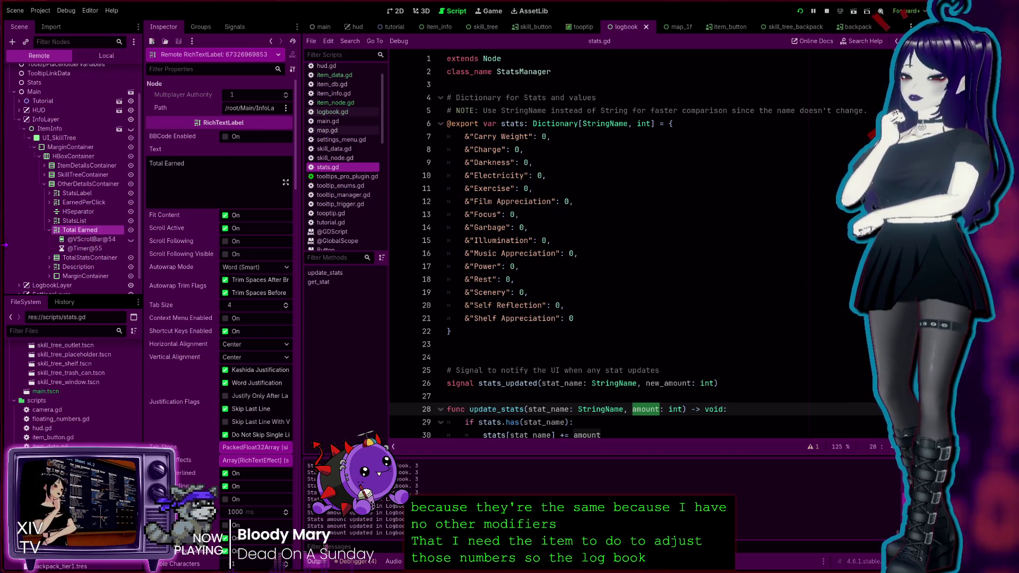
pyautogui.click(337, 94)
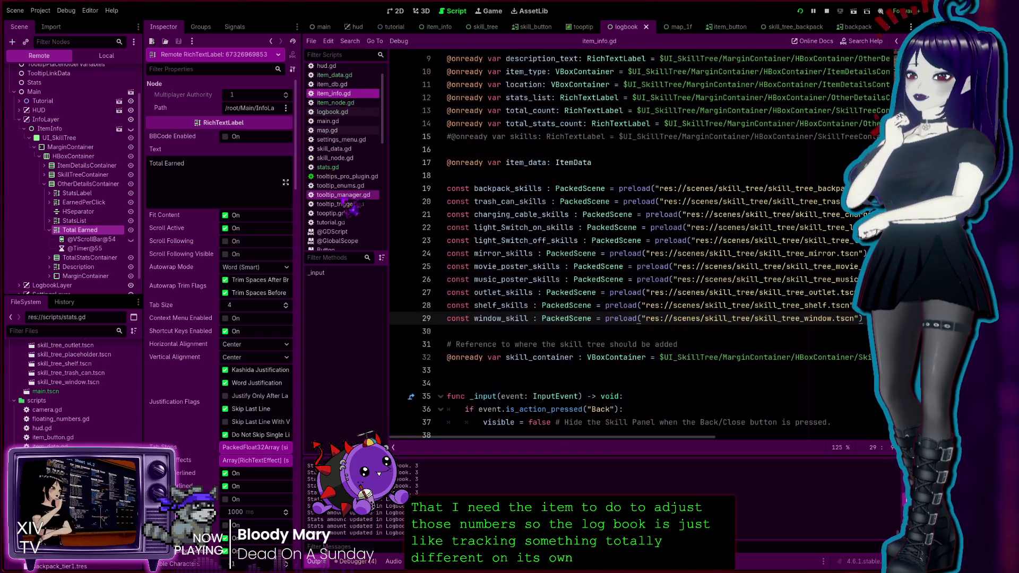
pyautogui.scroll(3, 654, 322)
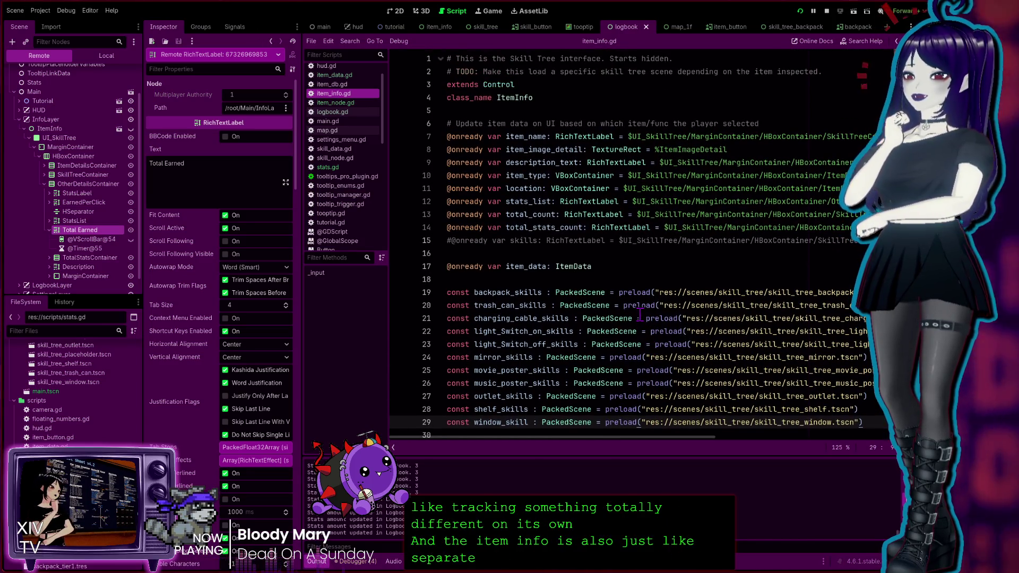
pyautogui.scroll(-1, 516, 275)
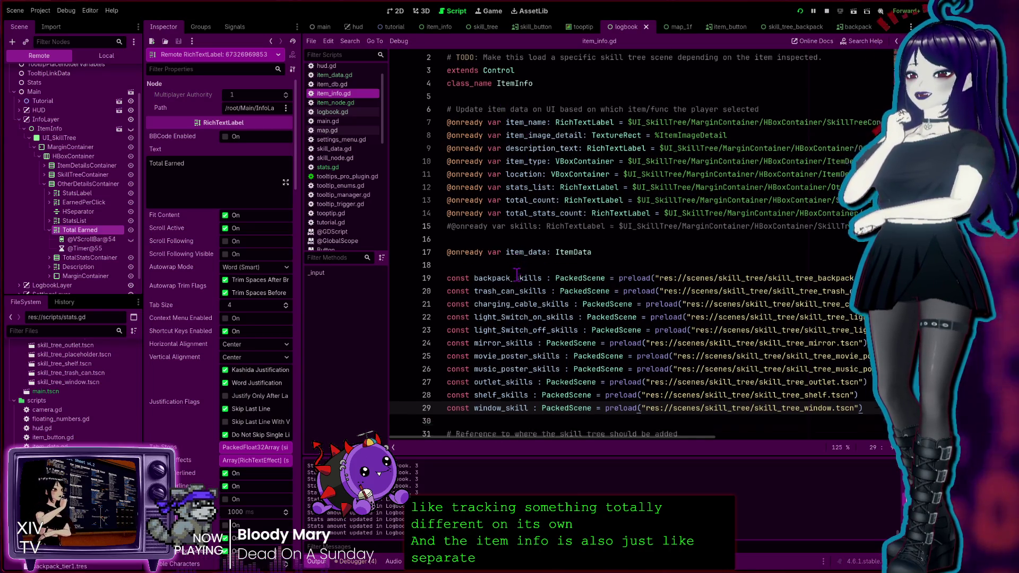
pyautogui.scroll(-3, 517, 276)
pyautogui.click(329, 167)
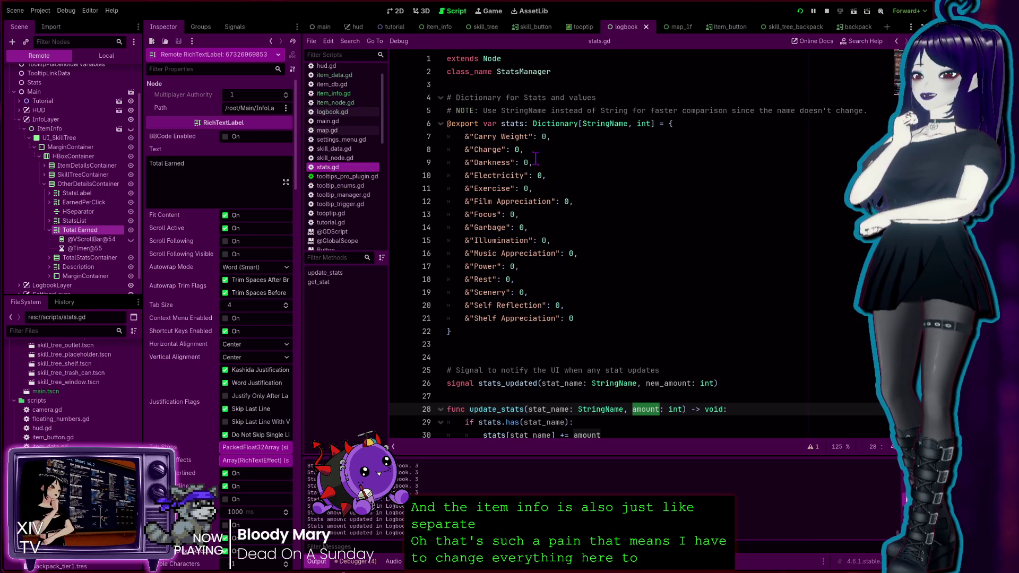
pyautogui.click(545, 136)
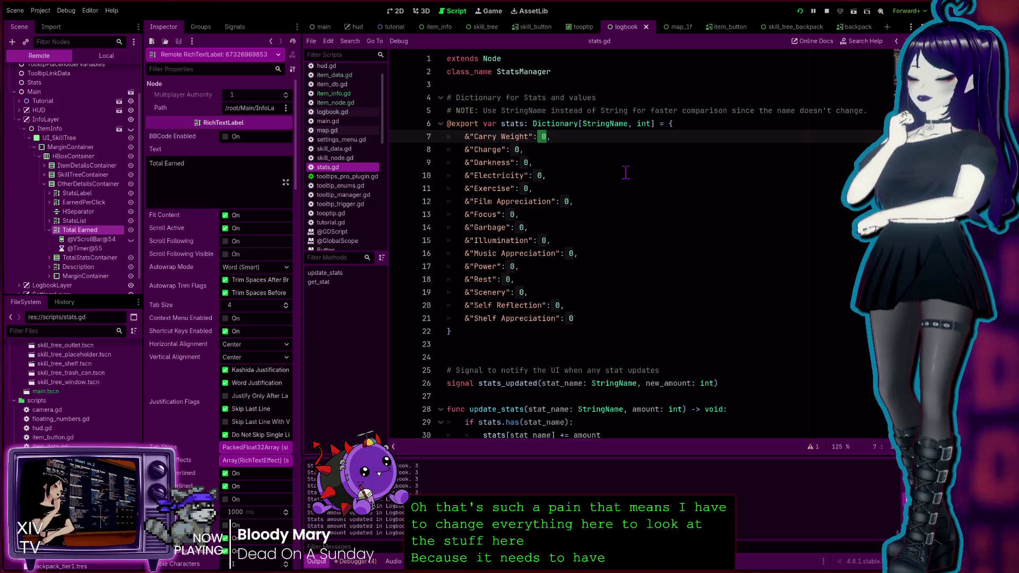
pyautogui.click(521, 137)
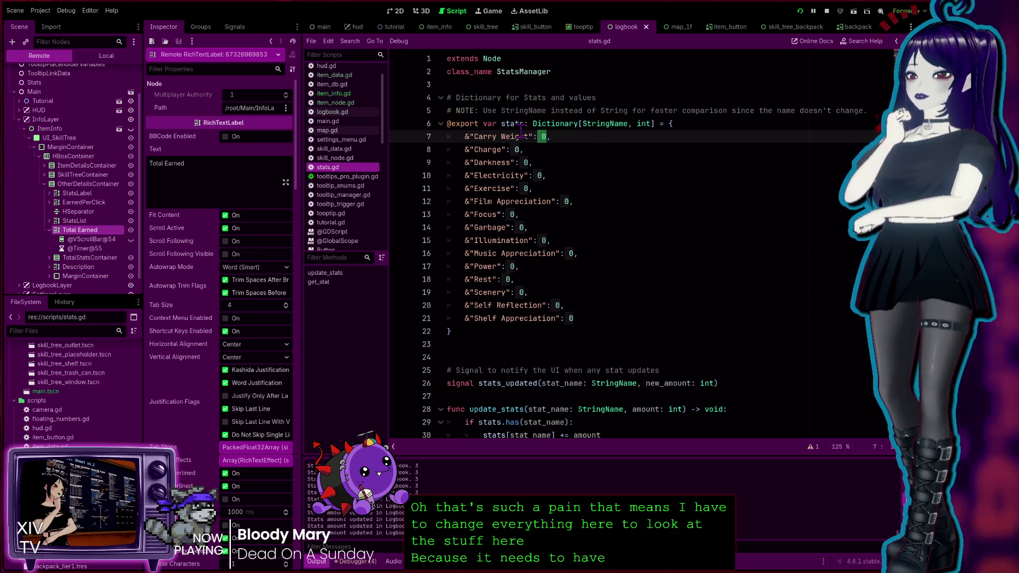
pyautogui.doubleClick(544, 137)
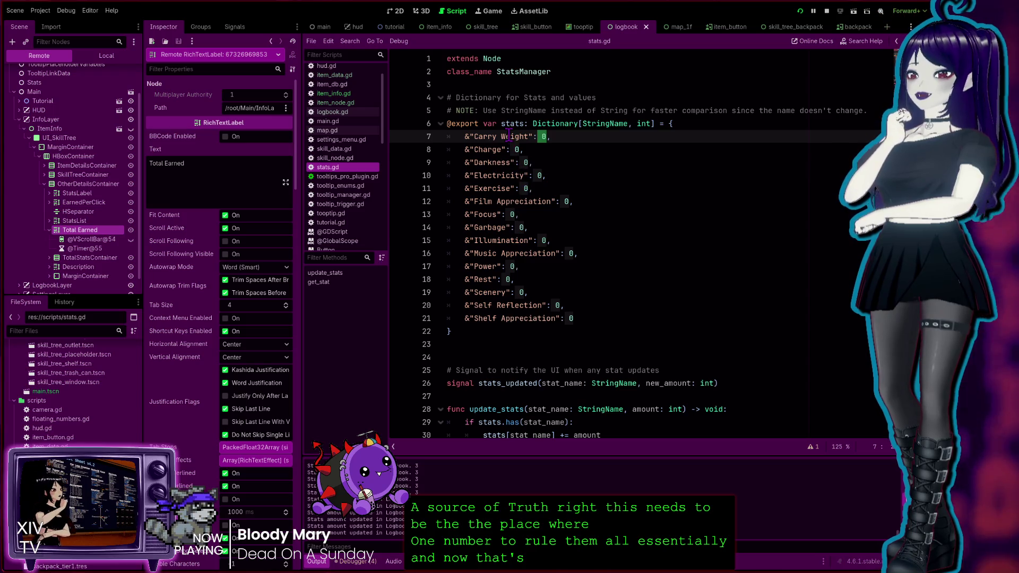
pyautogui.doubleClick(508, 136)
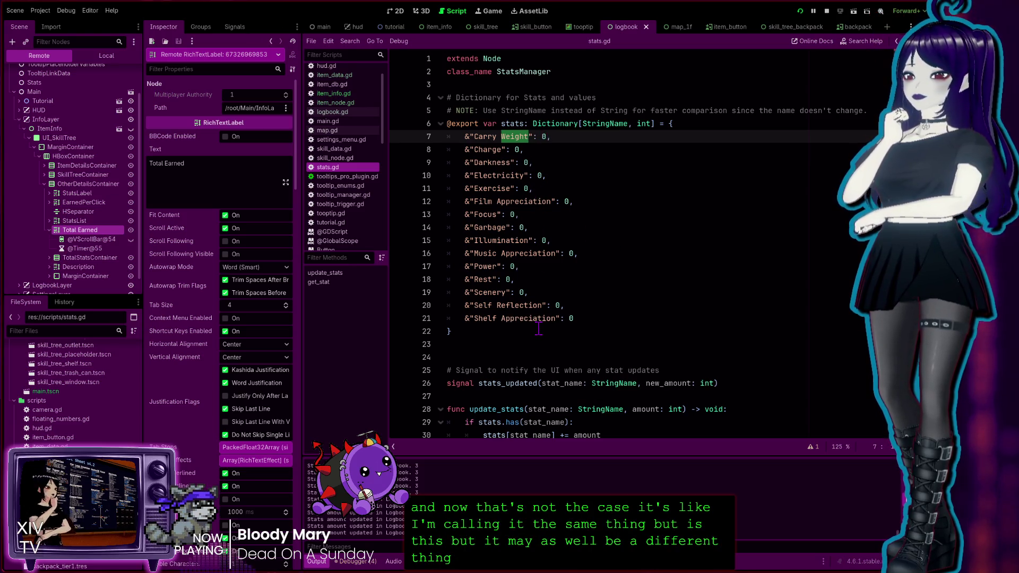
pyautogui.scroll(-3, 538, 327)
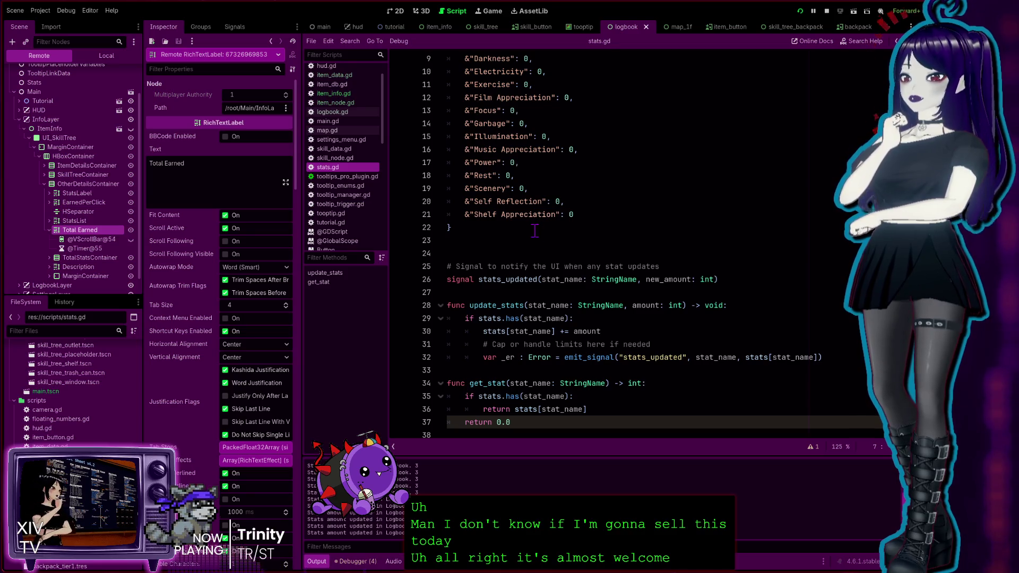
pyautogui.click(573, 407)
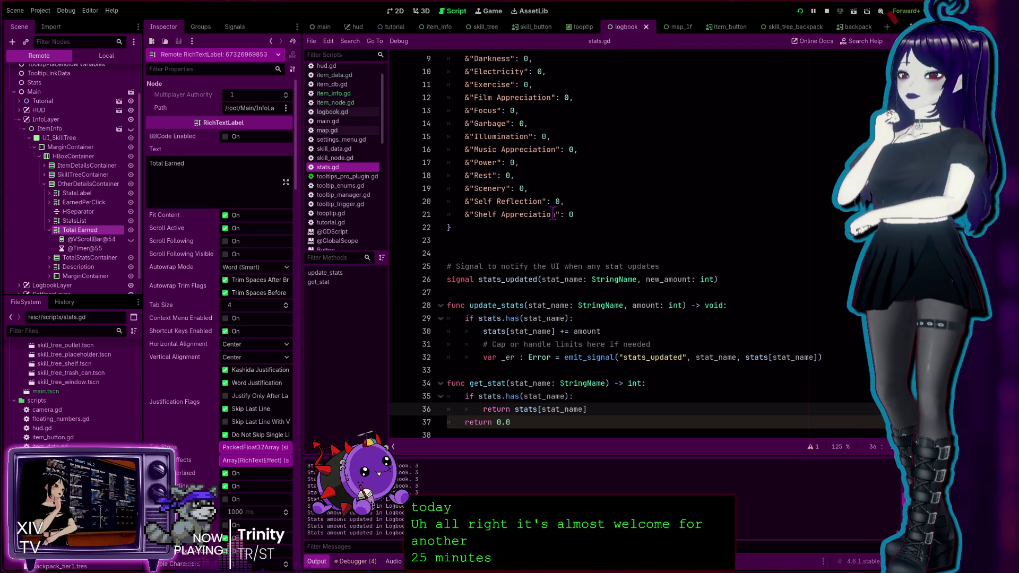
pyautogui.scroll(3, 583, 186)
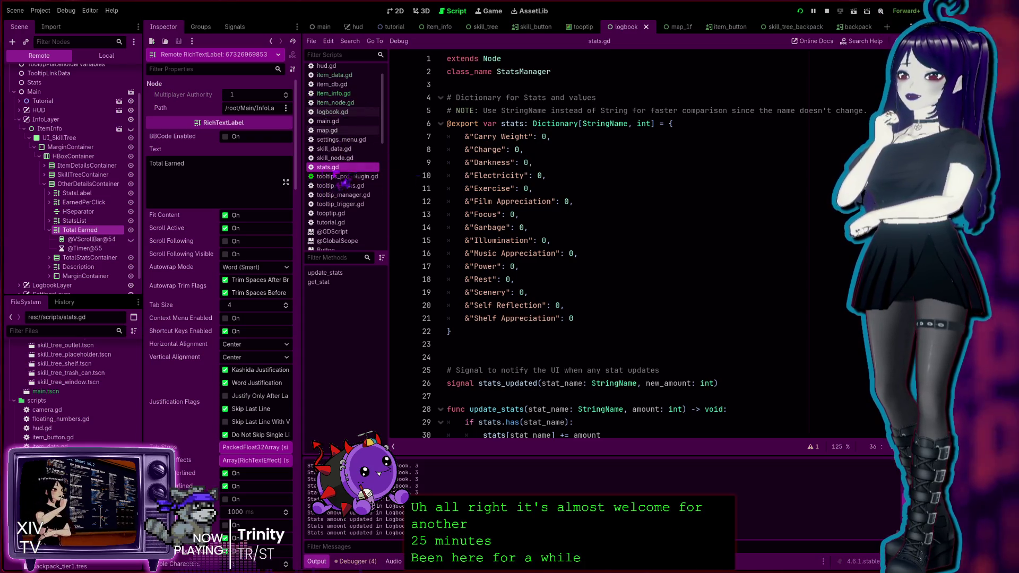
pyautogui.scroll(-3, 583, 190)
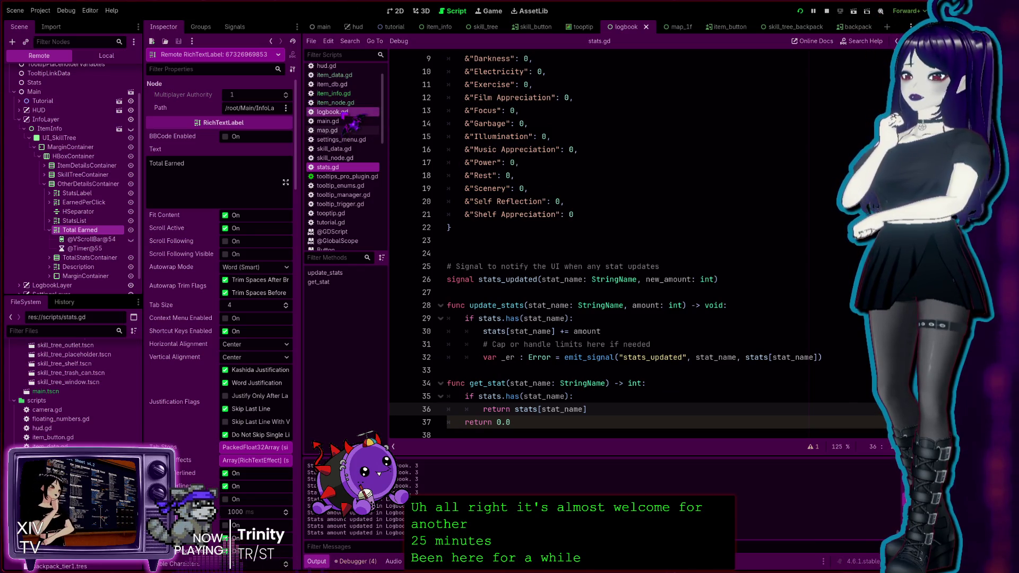
# In logbook.gd, add a closing parenthesis at the end of line 34.
pyautogui.click(334, 112)
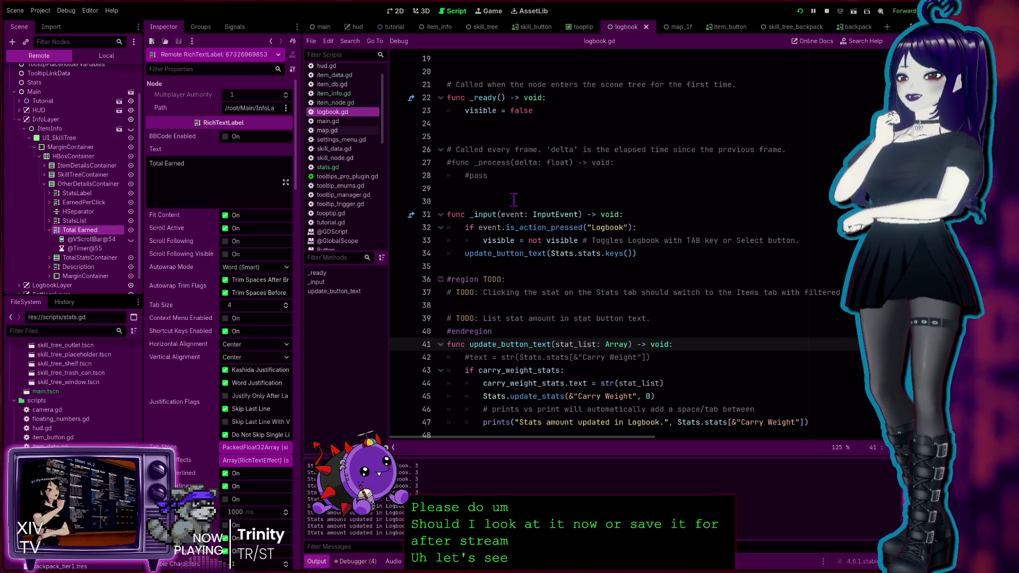
pyautogui.scroll(-1, 640, 271)
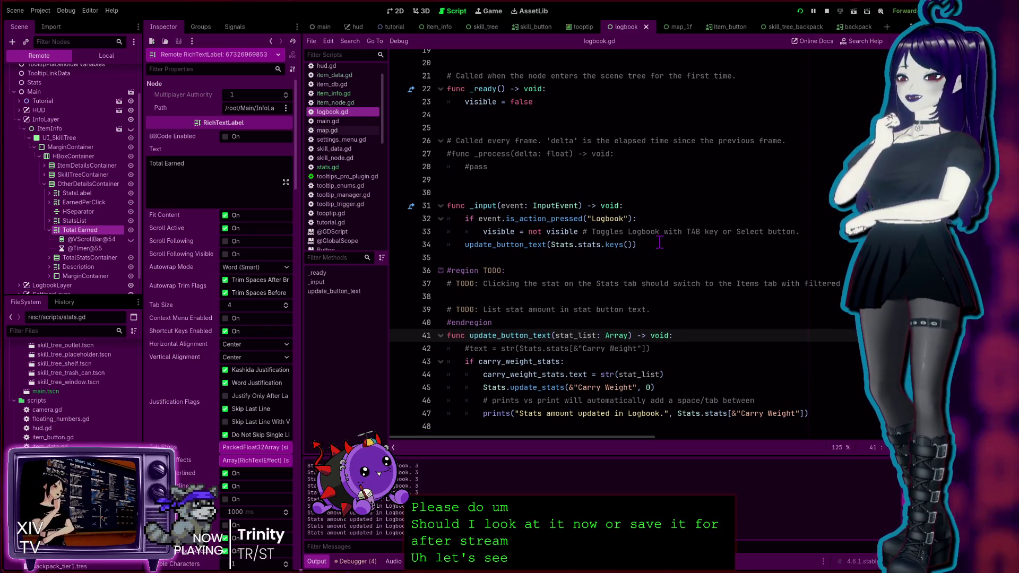
pyautogui.click(640, 244)
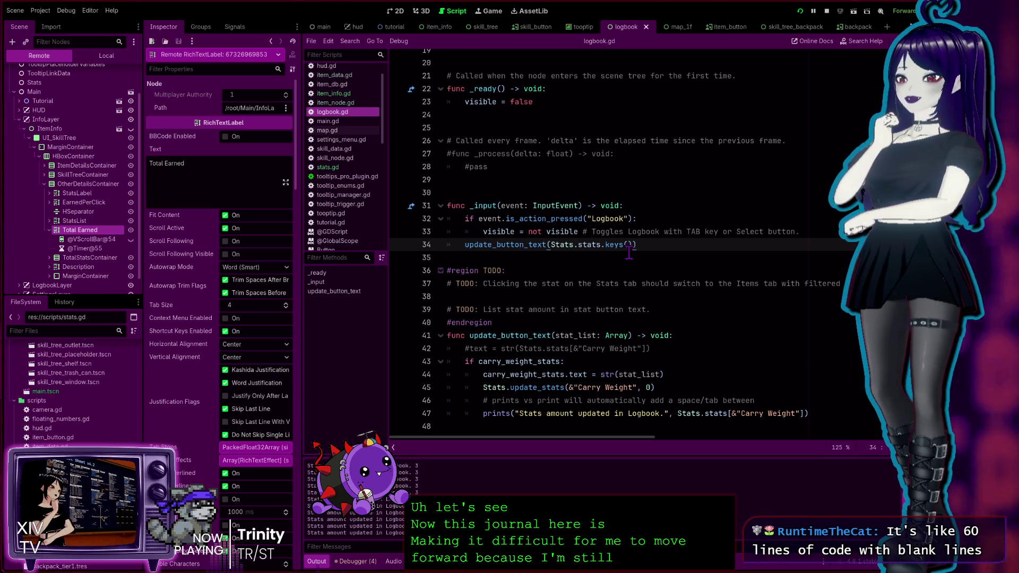
pyautogui.write(')')
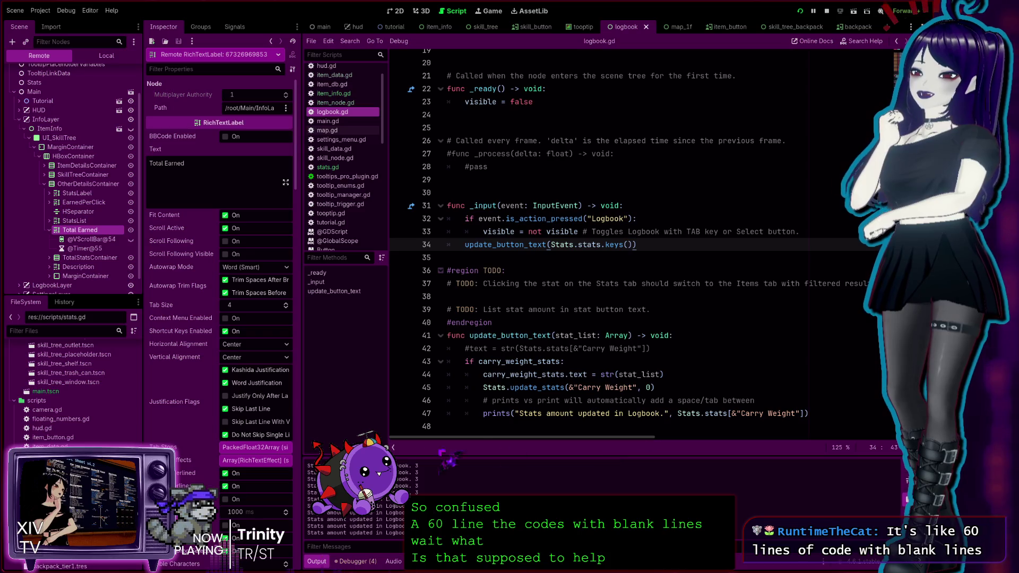
# Insert a new empty line directly below the TODO about listing stat amounts.
pyautogui.click(471, 422)
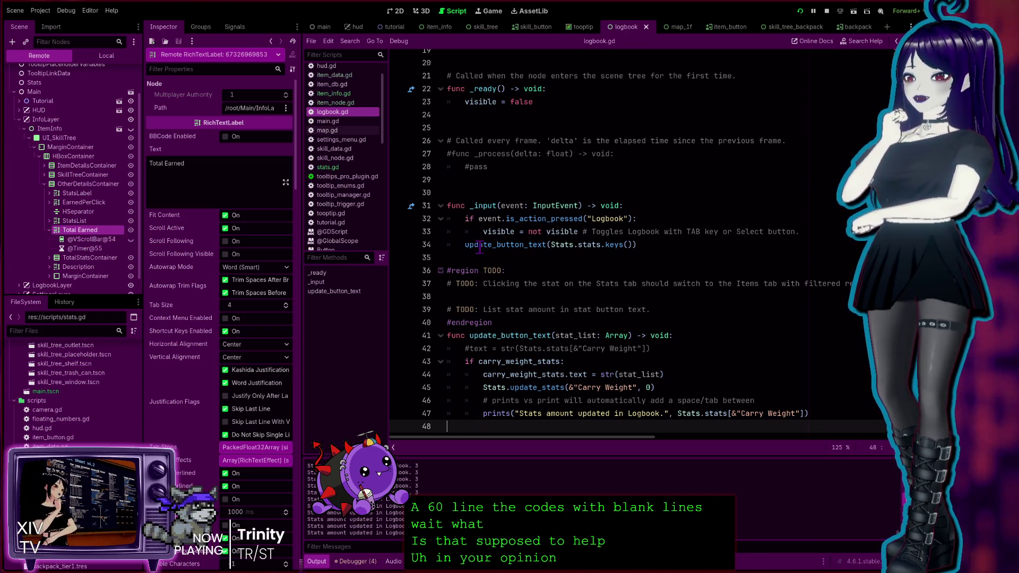
pyautogui.click(465, 192)
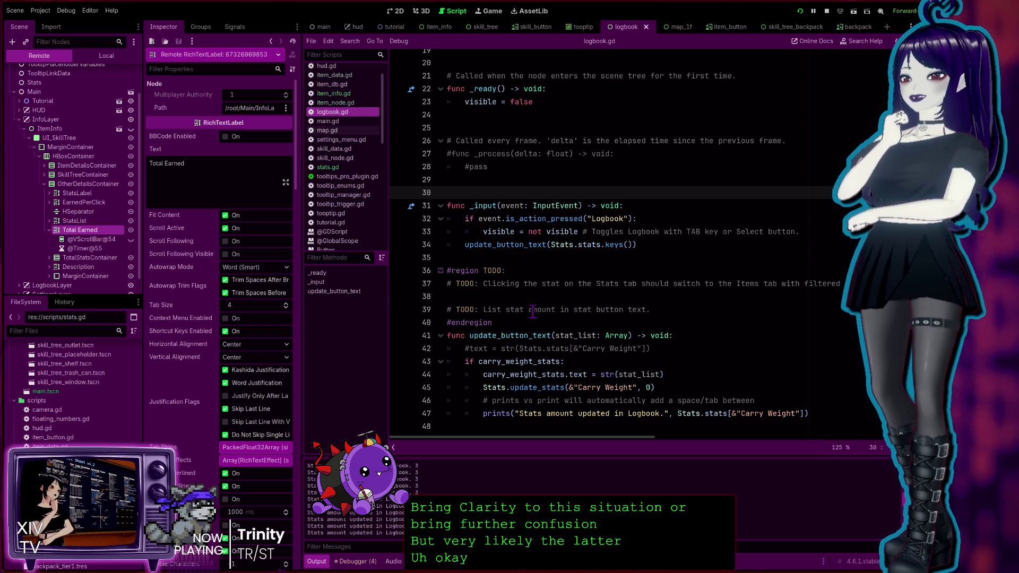
pyautogui.click(694, 309)
pyautogui.press('Return')
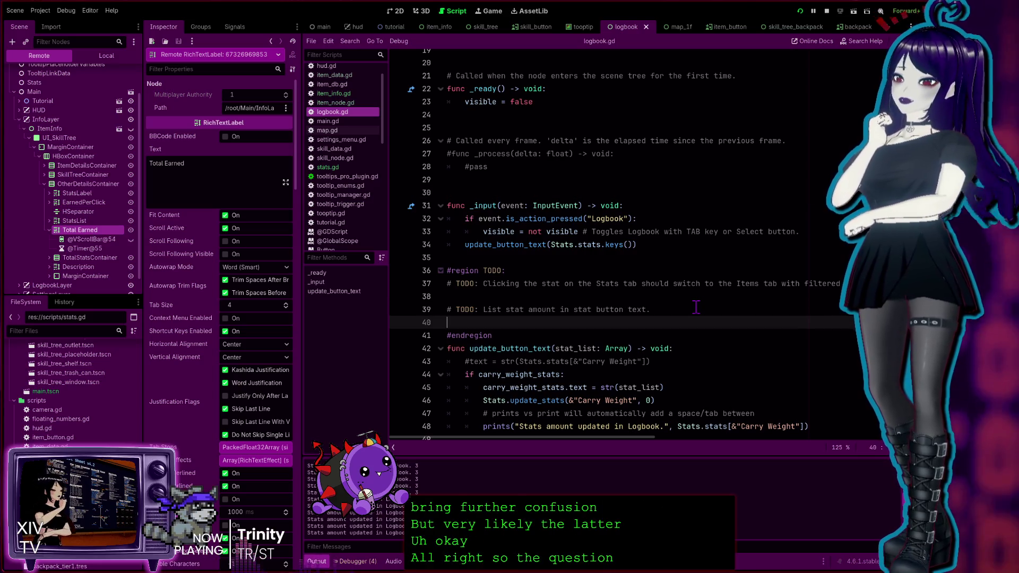
pyautogui.press('BackSpace')
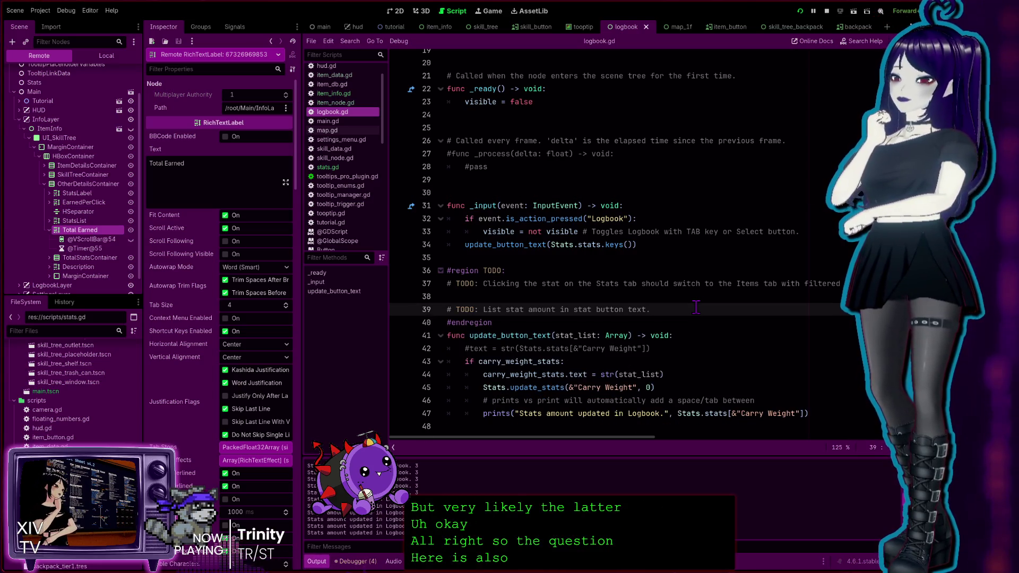
pyautogui.press('Return')
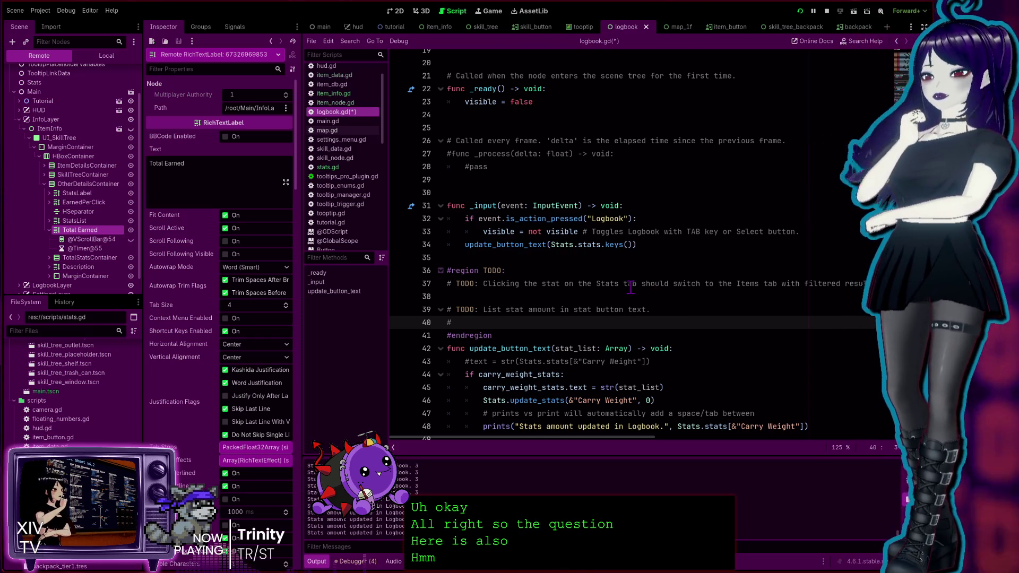
pyautogui.scroll(-1, 592, 322)
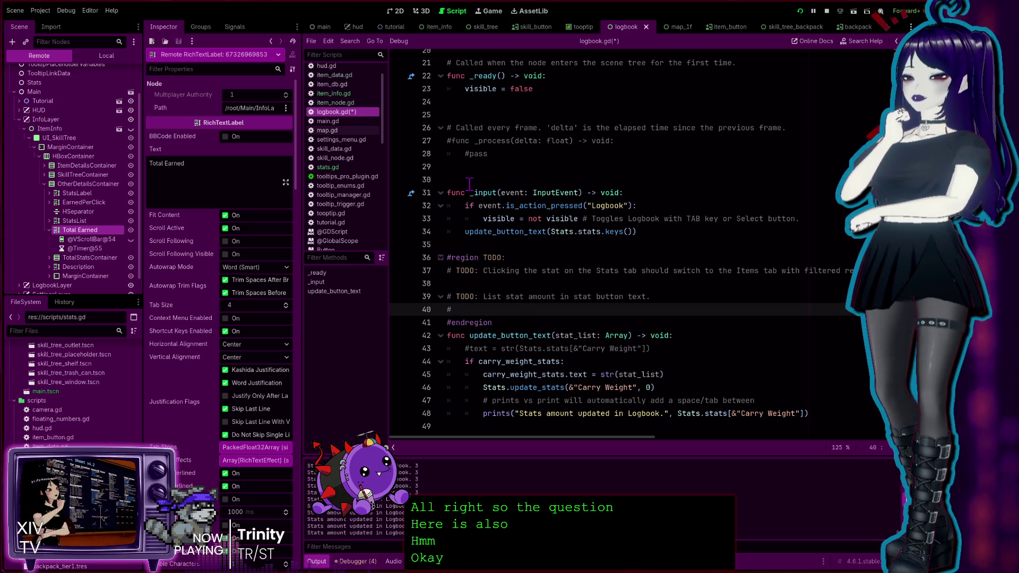
pyautogui.scroll(6, 520, 285)
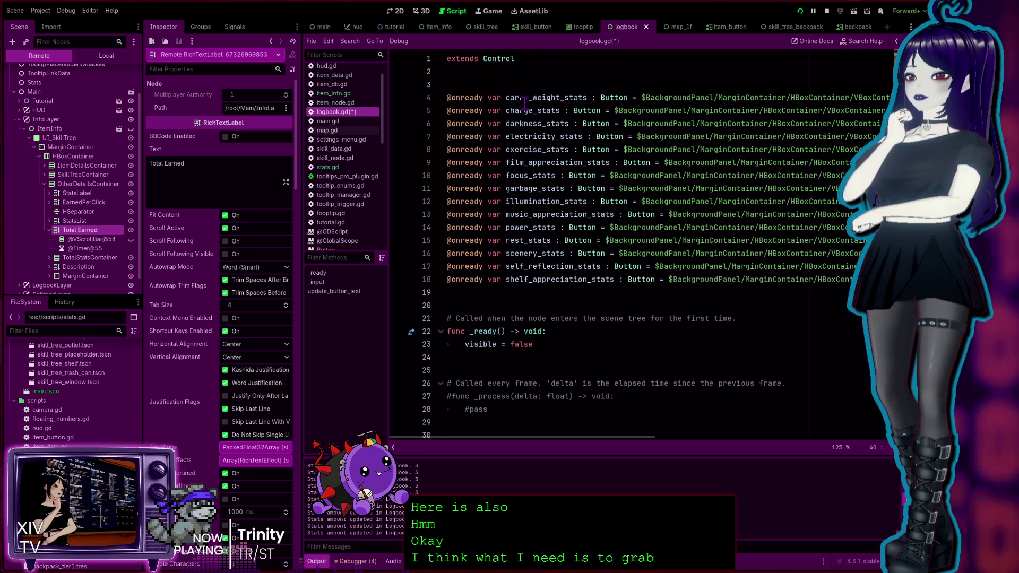
pyautogui.scroll(-6, 522, 210)
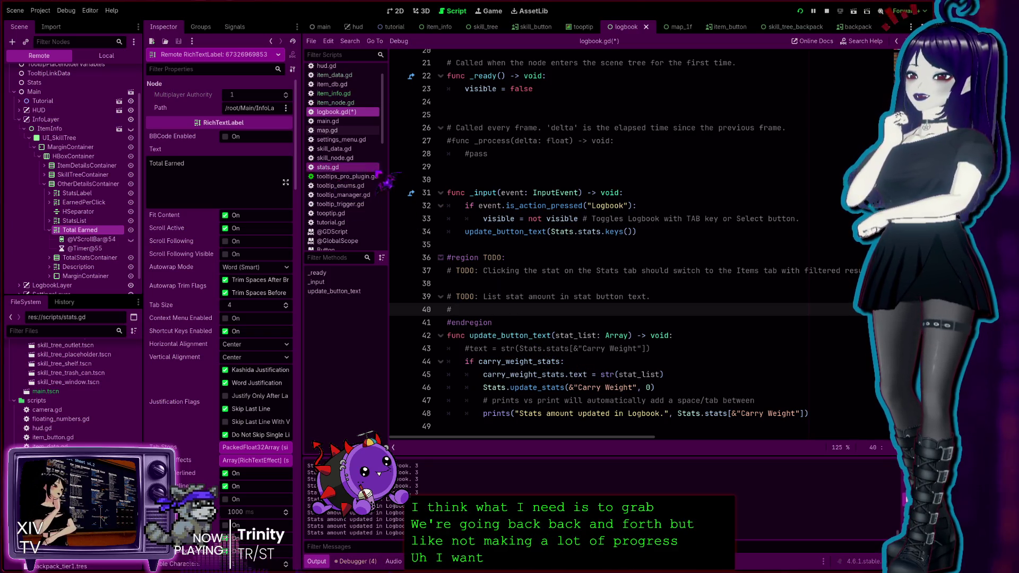
# Inspect the Carry Weight and Total Earned entries in stats.gd, then return to logbook.gd.
pyautogui.click(327, 167)
pyautogui.scroll(3, 546, 214)
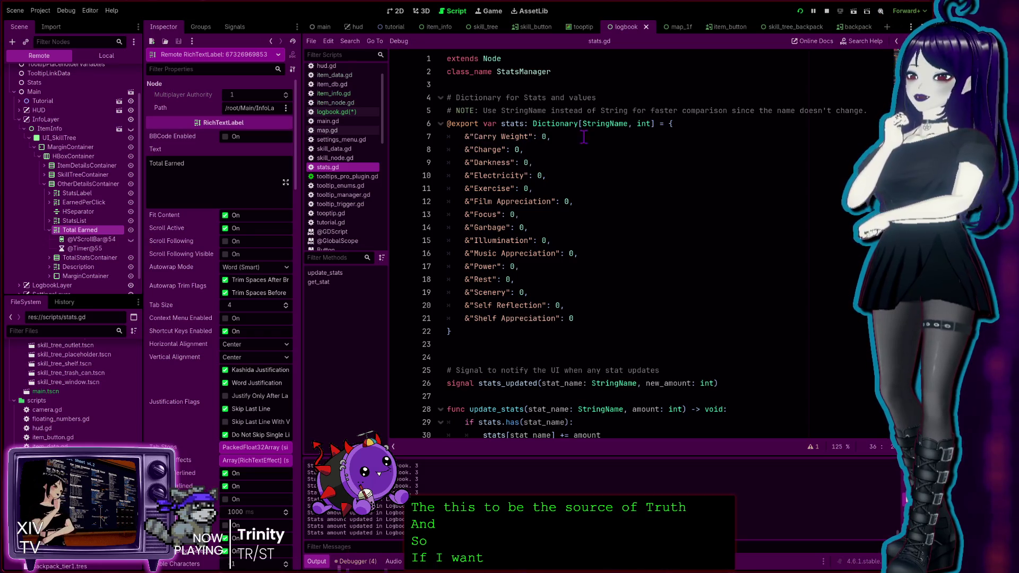
pyautogui.click(530, 136)
pyautogui.doubleClick(514, 136)
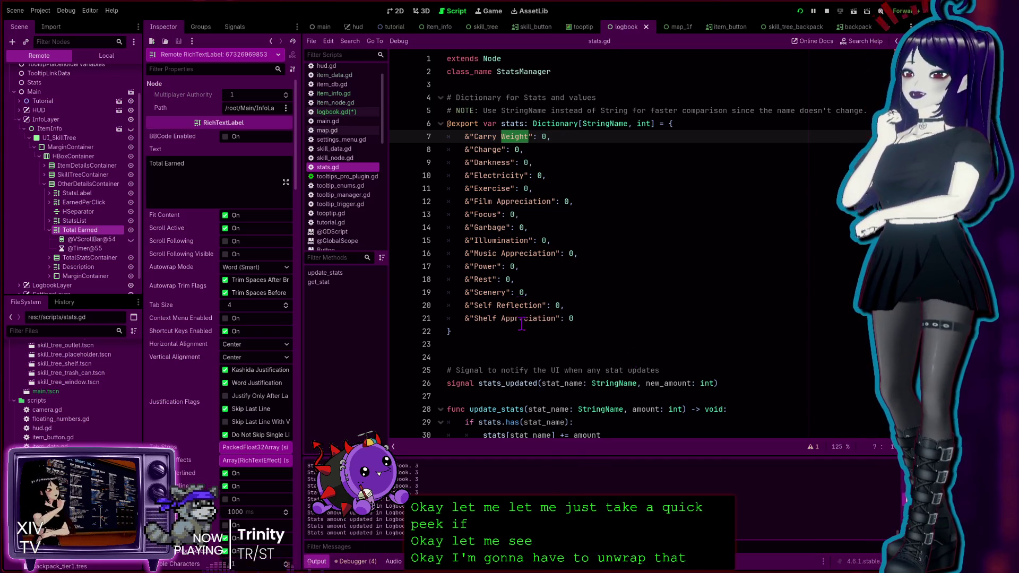
pyautogui.click(518, 141)
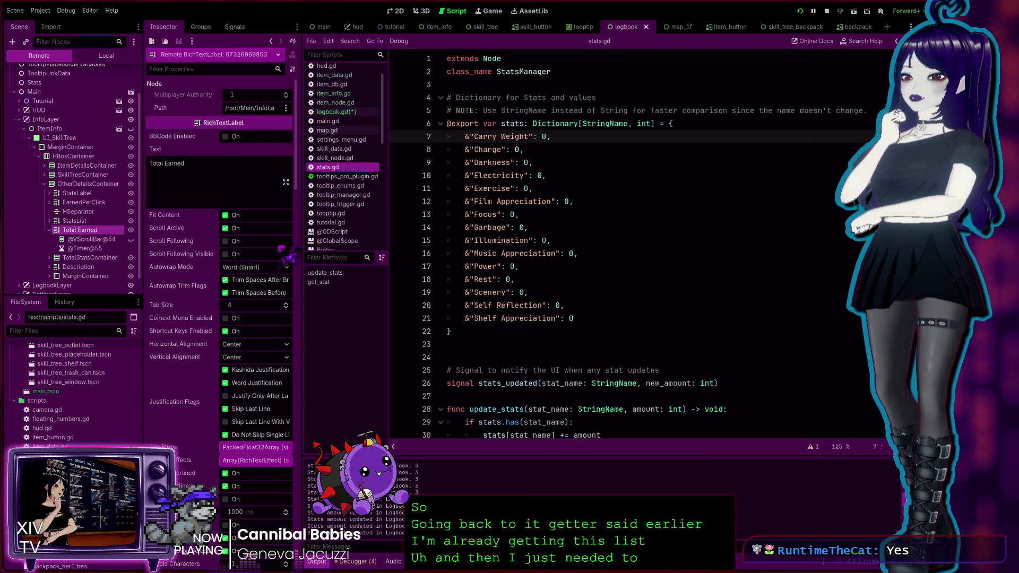
pyautogui.click(201, 173)
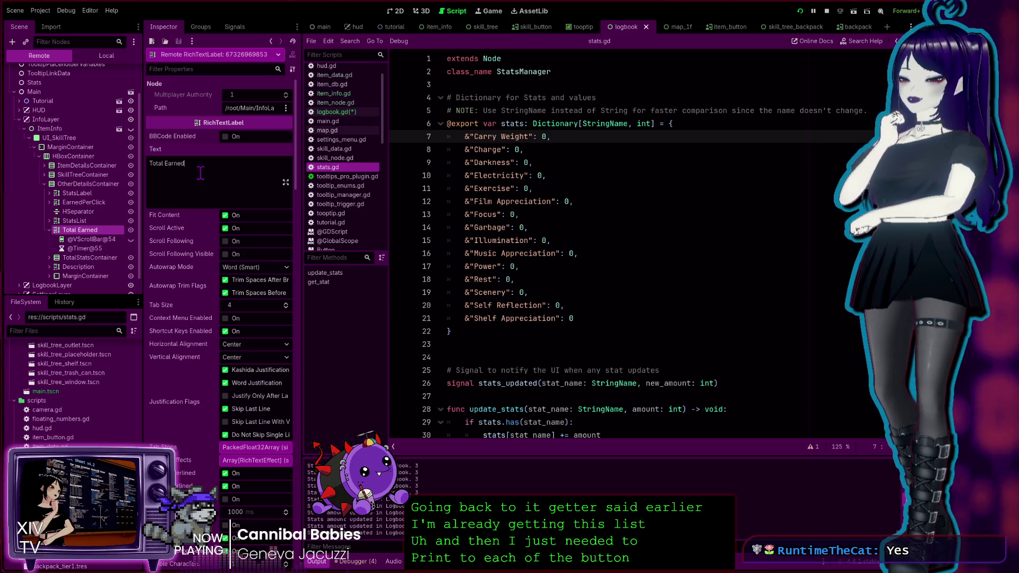
pyautogui.scroll(-4, 513, 291)
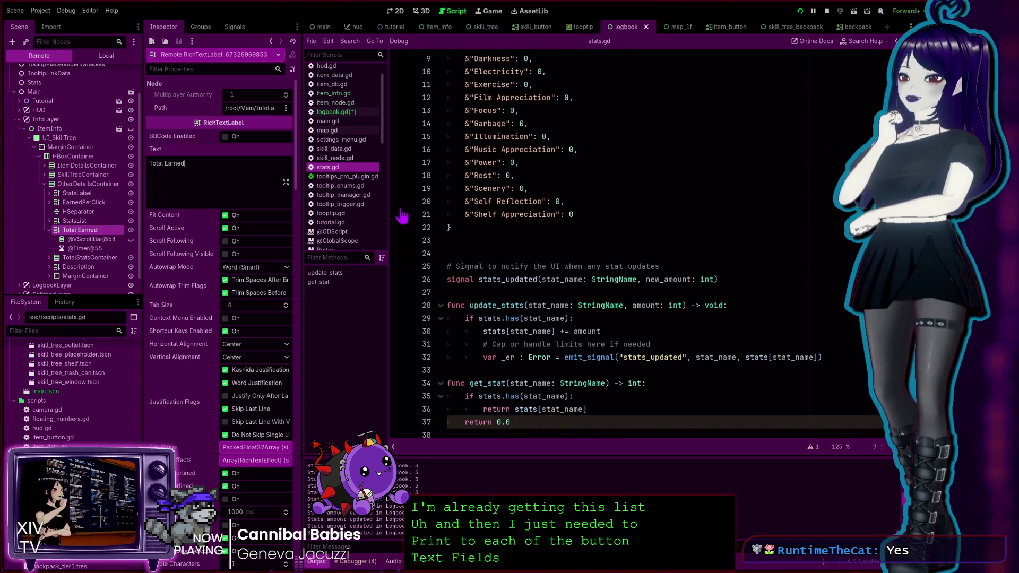
pyautogui.click(335, 113)
# Examine update_button_text in logbook.gd: its carry_weight_stats check and update_stats call.
pyautogui.scroll(-1, 728, 386)
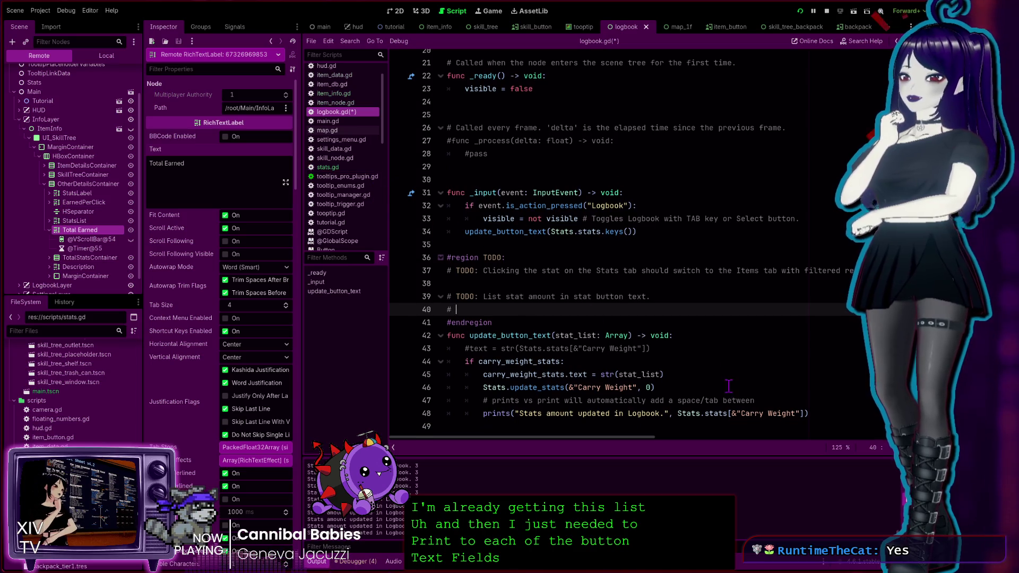
pyautogui.click(666, 336)
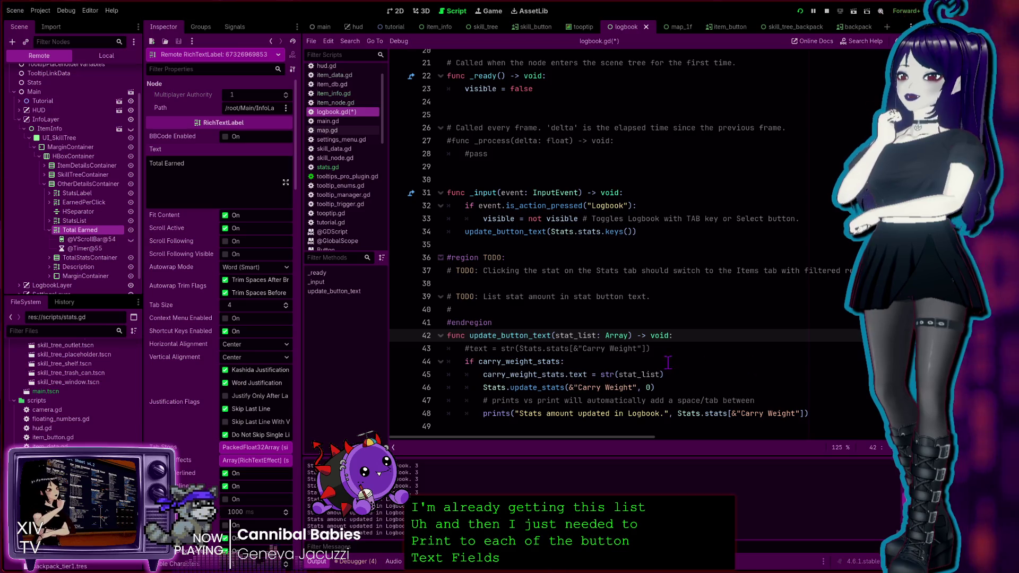
pyautogui.click(751, 363)
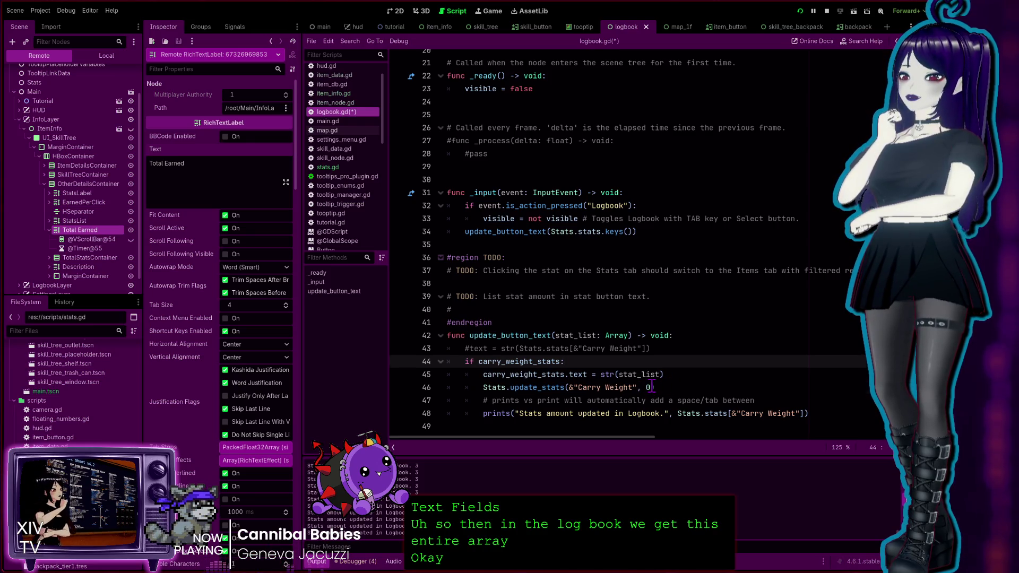
pyautogui.click(651, 387)
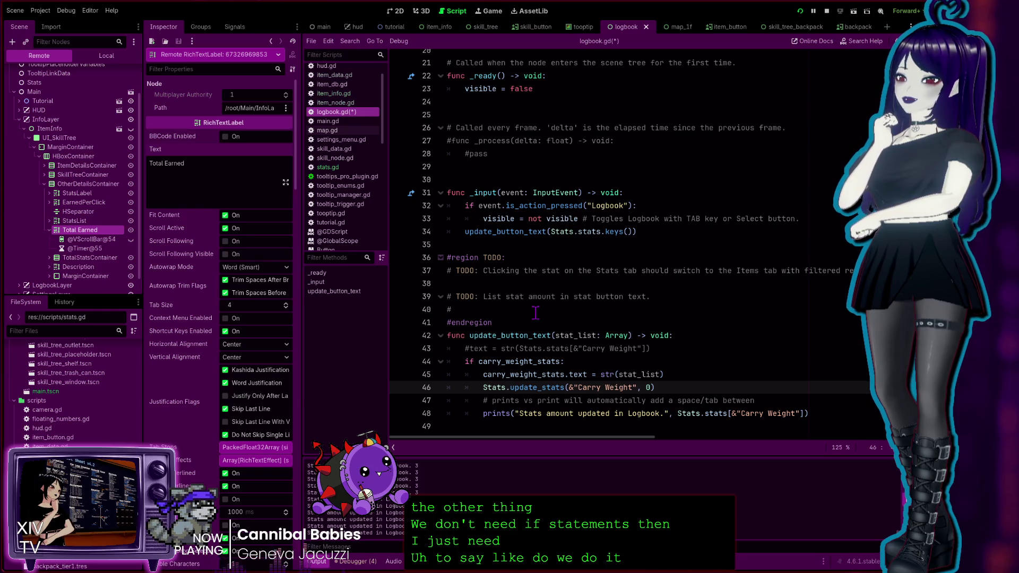
pyautogui.doubleClick(615, 232)
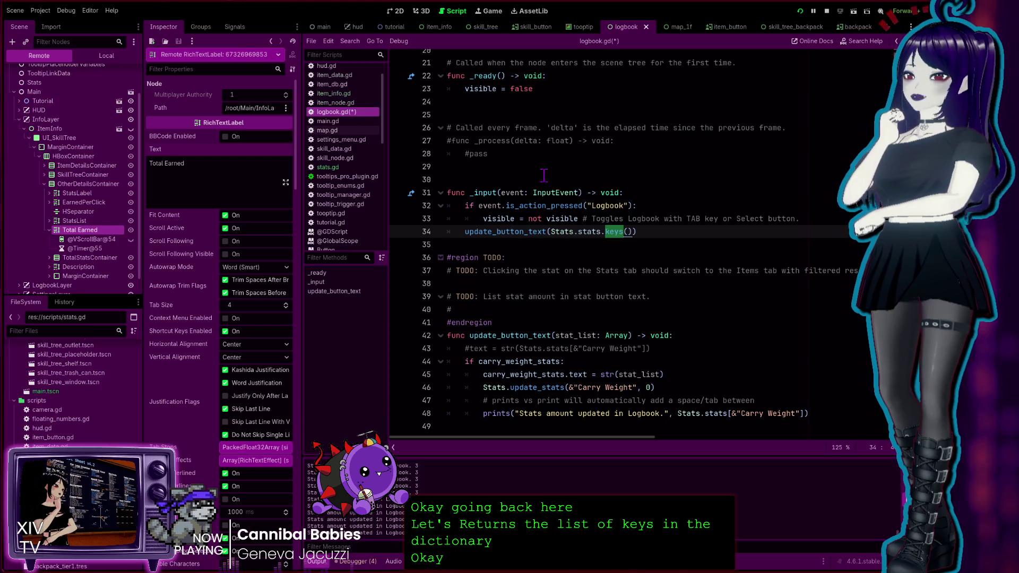
# Check the Carry Weight entry in stats.gd, then switch to item_node.gd.
pyautogui.click(329, 166)
pyautogui.scroll(2, 552, 143)
pyautogui.click(538, 110)
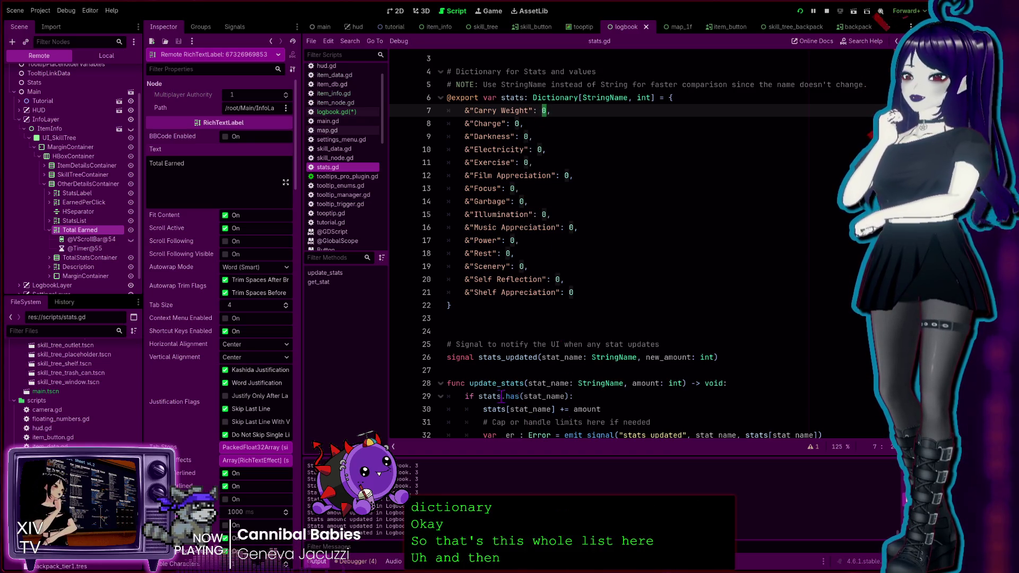
pyautogui.scroll(-2, 569, 388)
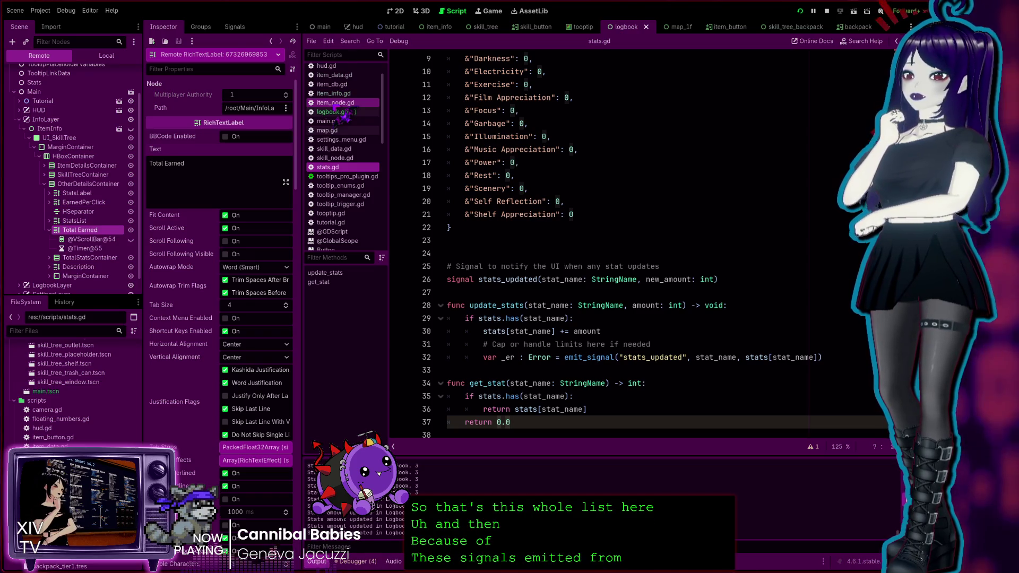
pyautogui.click(334, 103)
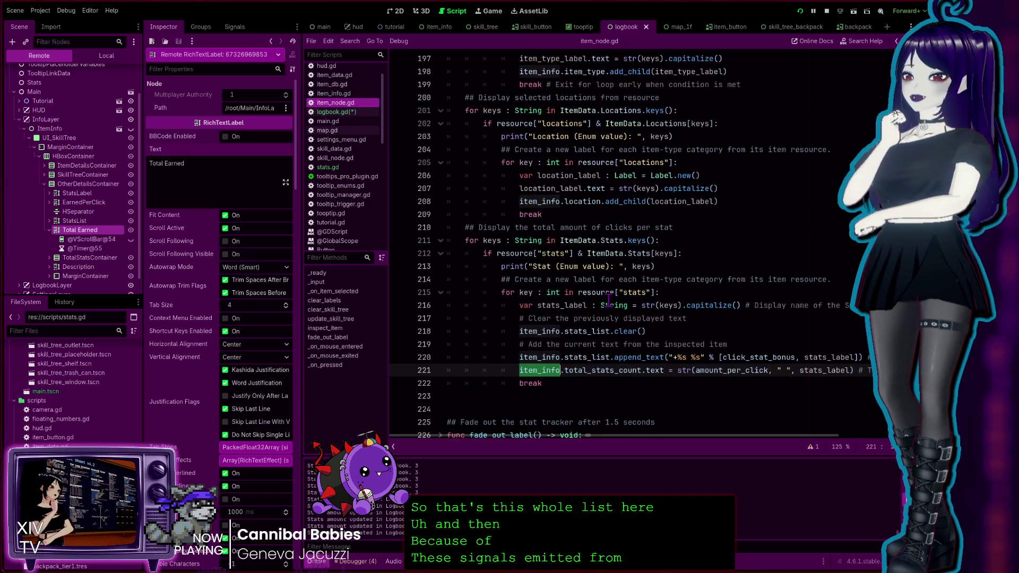
# Scroll to _on_pressed in item_node.gd and examine the Carry Weight and Charge update_stats calls.
pyautogui.scroll(-7, 600, 301)
pyautogui.scroll(-3, 590, 299)
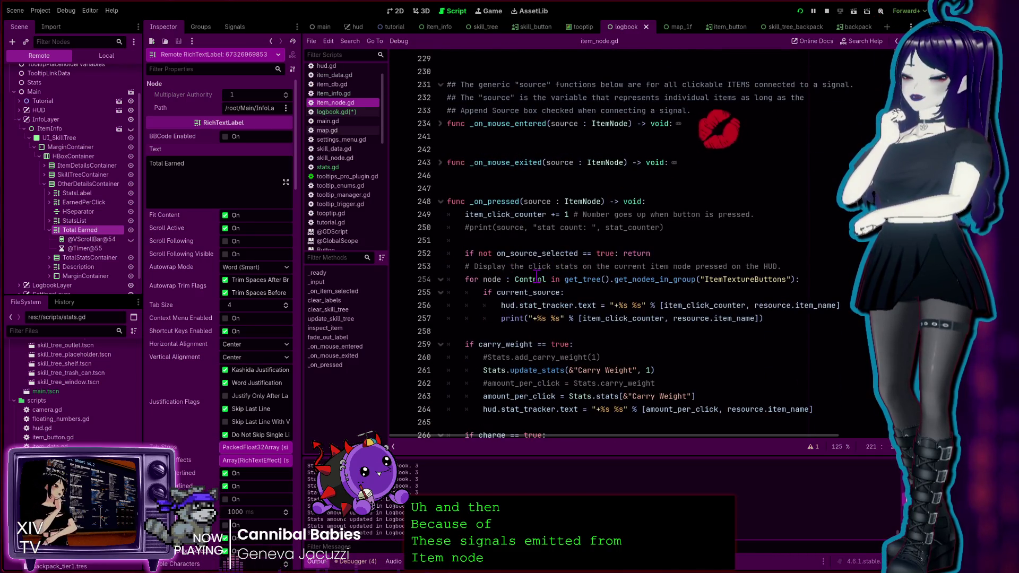
pyautogui.scroll(-1, 496, 336)
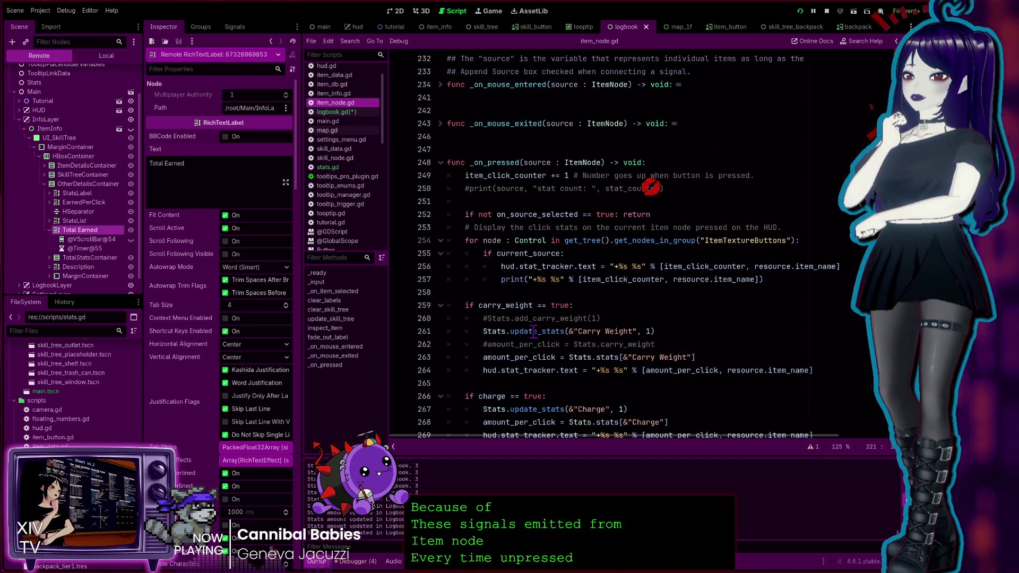
pyautogui.doubleClick(552, 331)
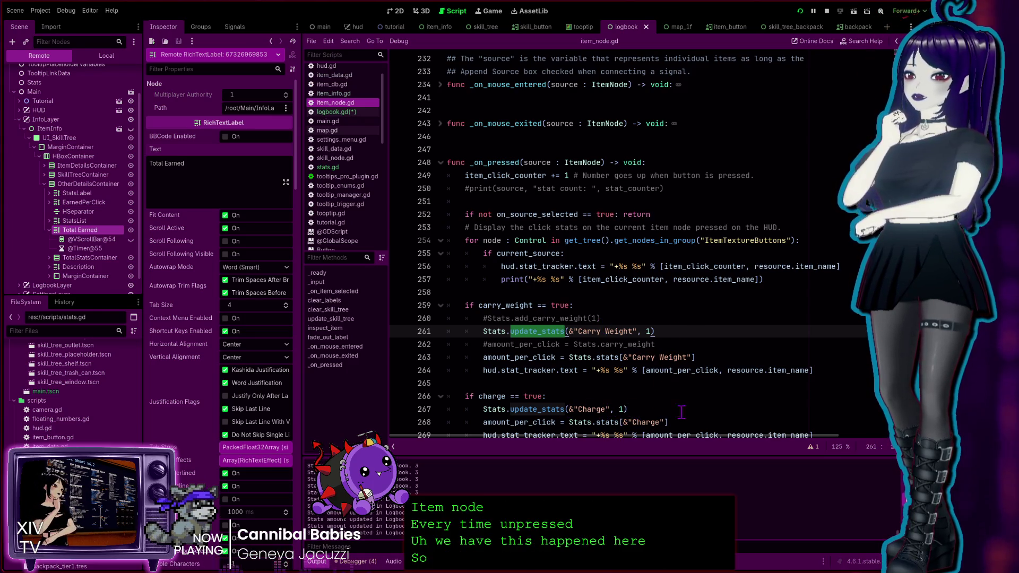
pyautogui.click(640, 409)
pyautogui.scroll(-5, 642, 409)
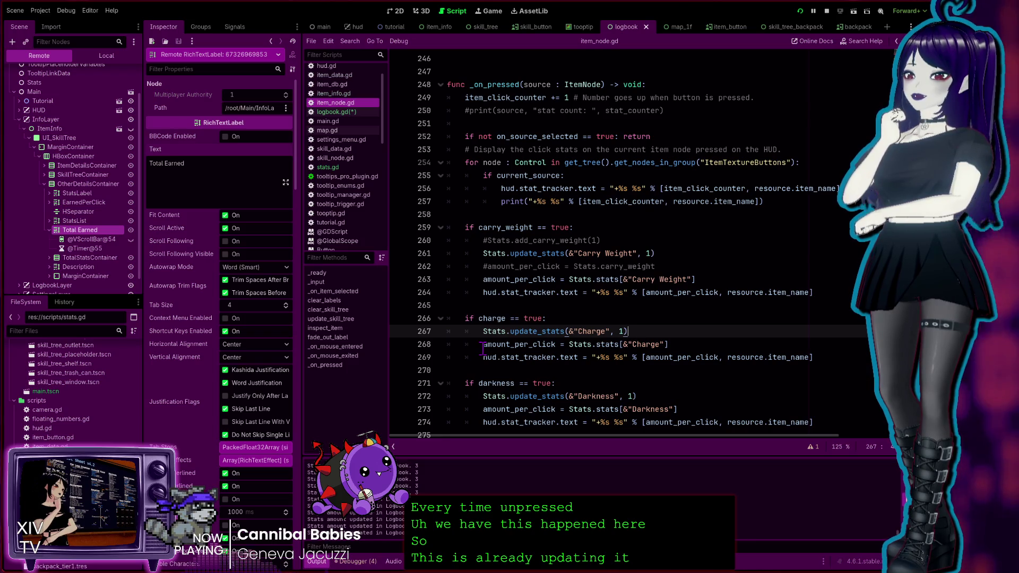
pyautogui.click(523, 348)
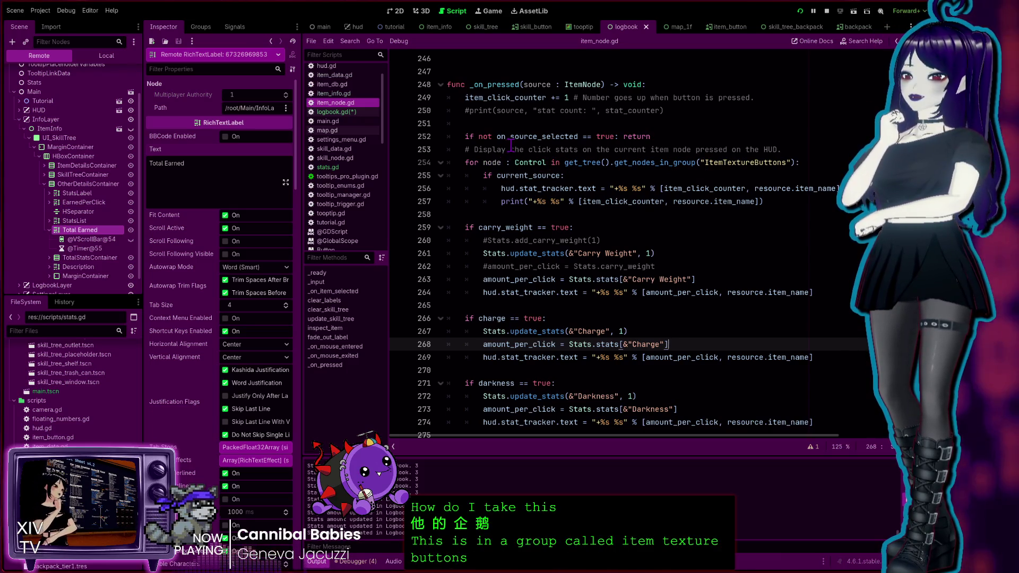
# Trace the ItemTextureButtons loop and stat_tracker line's item_click_counter, resource and item_name uses.
pyautogui.click(465, 163)
pyautogui.moveTo(465, 162); pyautogui.dragTo(792, 162)
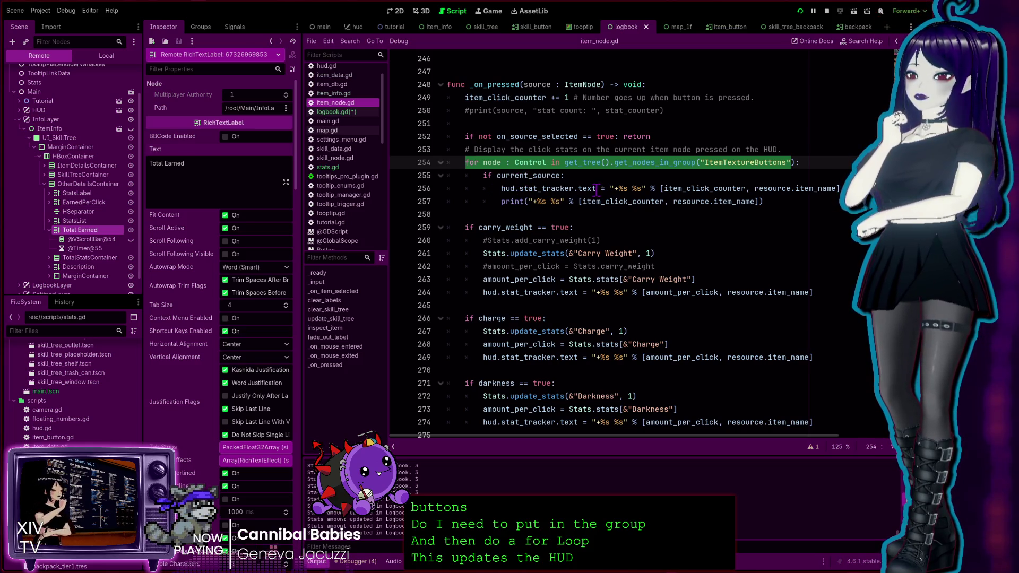
pyautogui.doubleClick(539, 188)
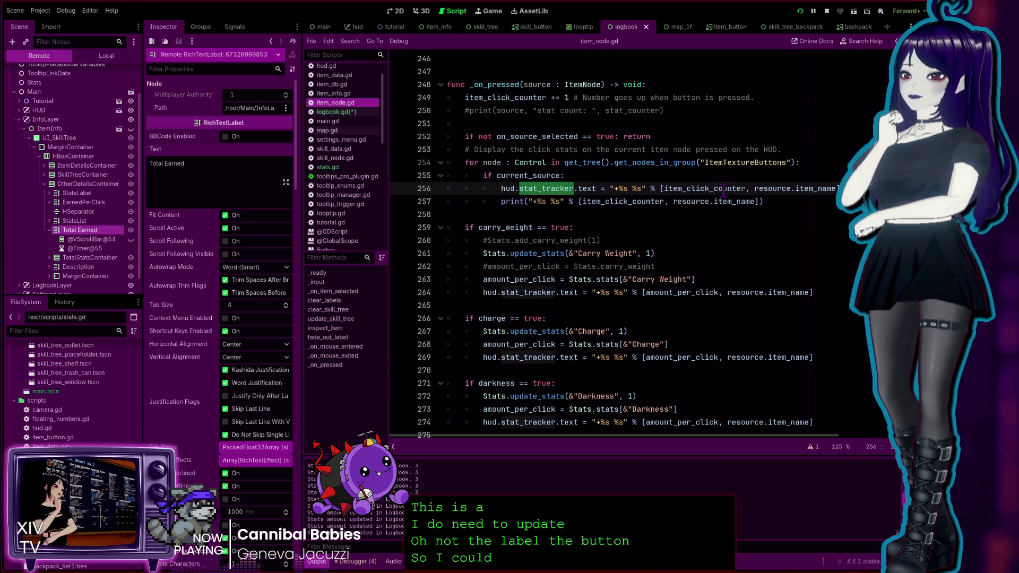
pyautogui.doubleClick(682, 188)
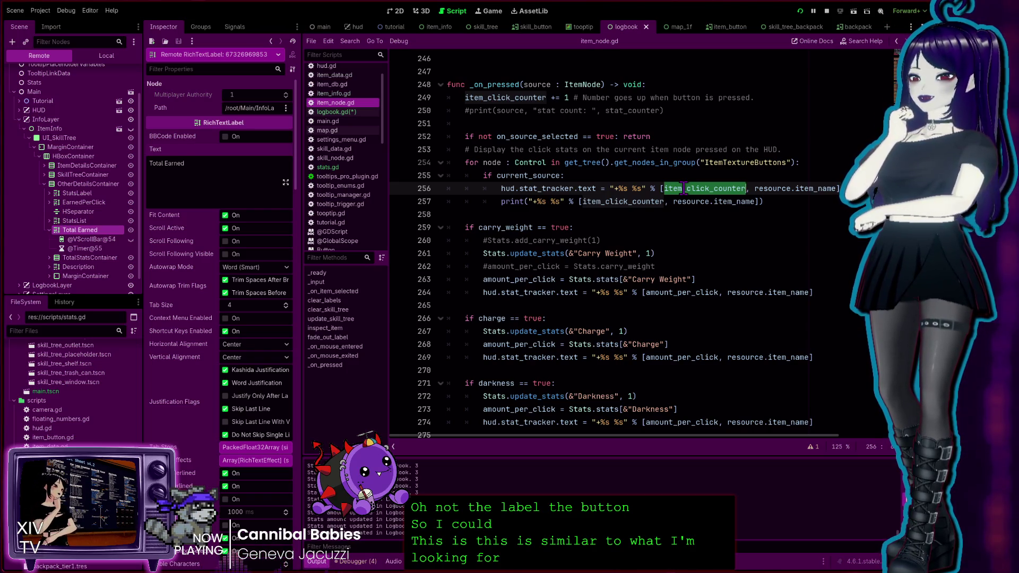
pyautogui.doubleClick(768, 189)
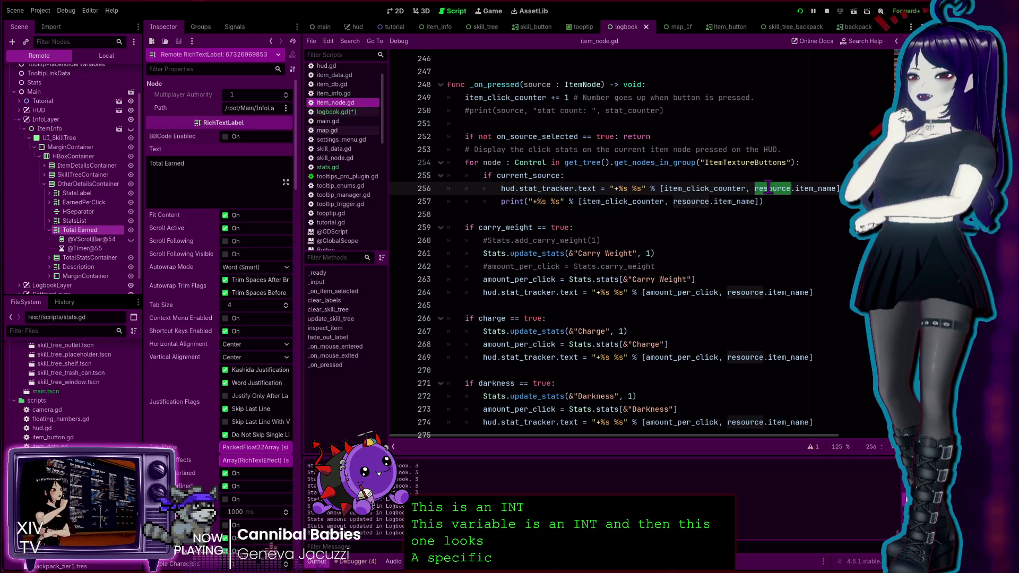
pyautogui.doubleClick(821, 189)
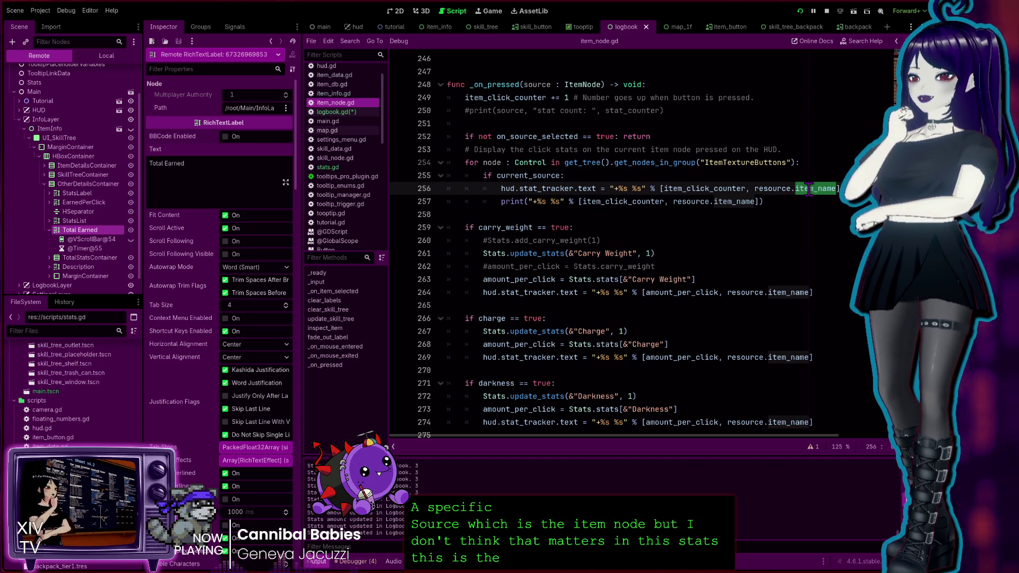
pyautogui.click(769, 254)
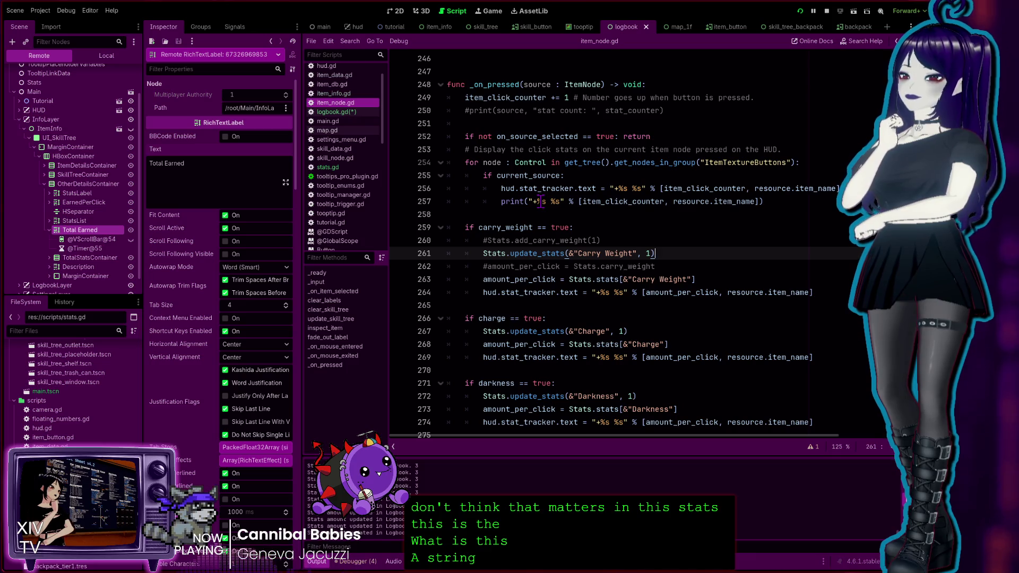
pyautogui.doubleClick(595, 201)
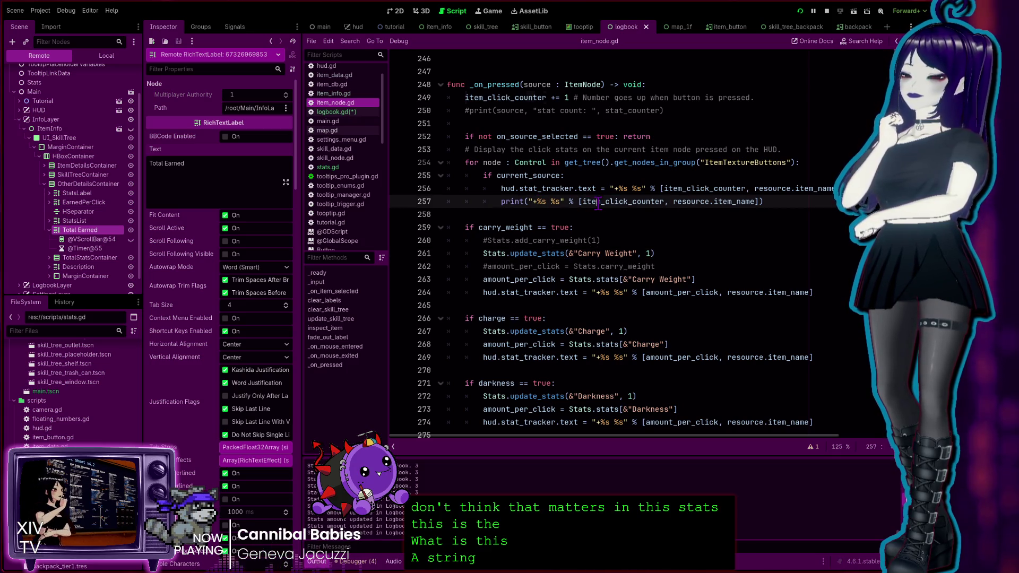
# Reselect the loop header on line 254 and the stat tracker line 256 for review.
pyautogui.click(521, 180)
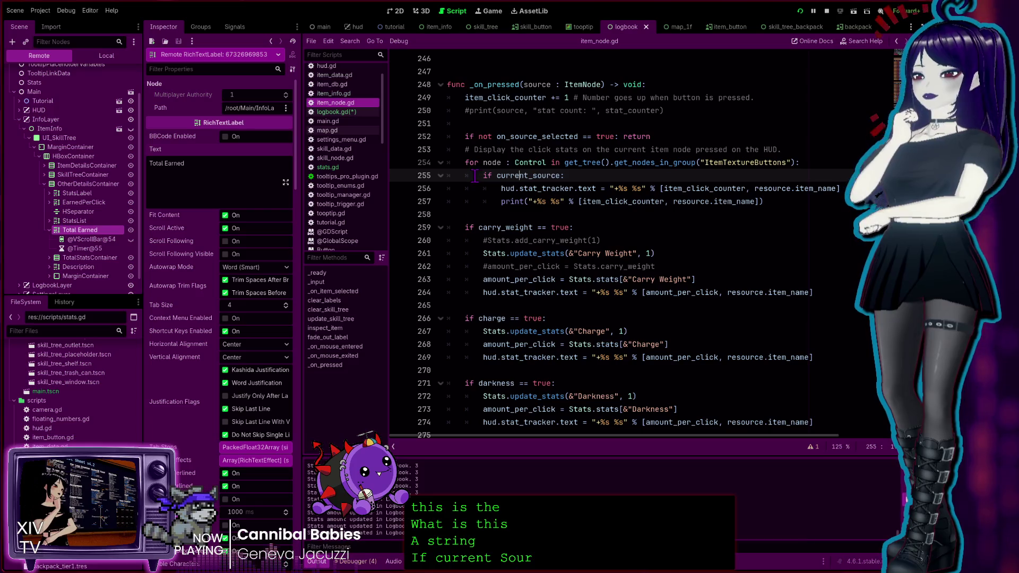
pyautogui.click(544, 162)
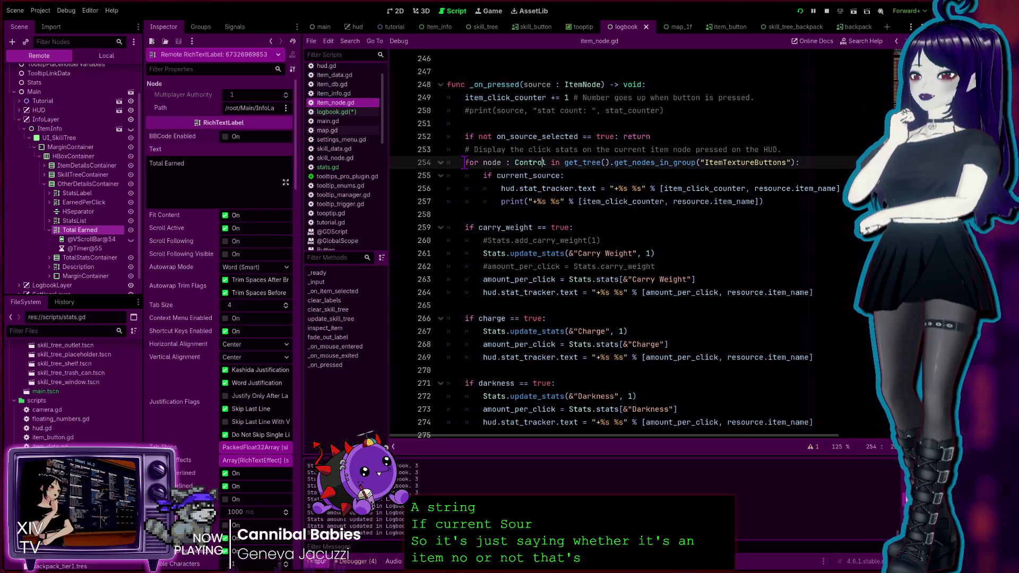
pyautogui.moveTo(465, 163); pyautogui.dragTo(801, 162)
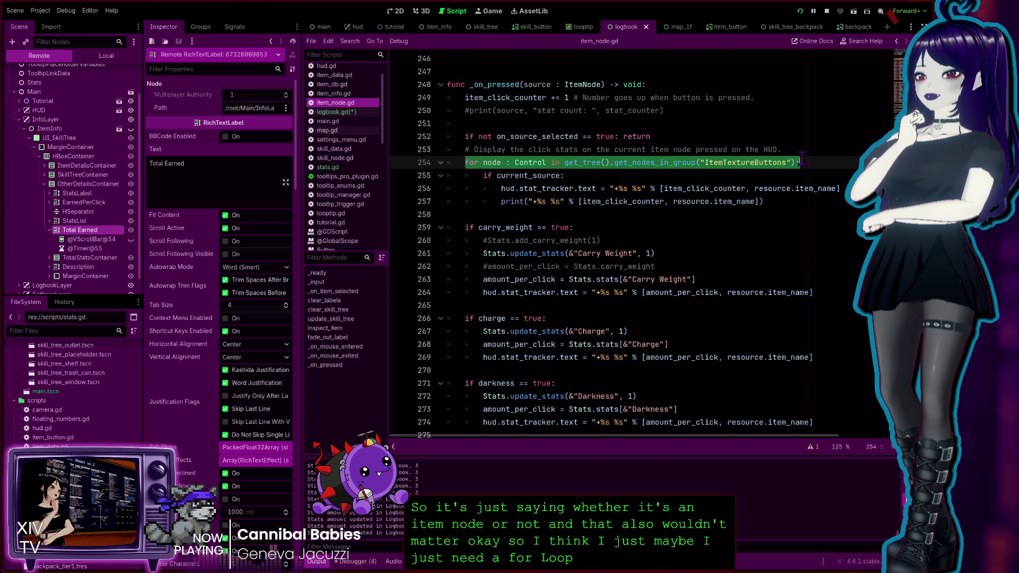
pyautogui.tripleClick(528, 187)
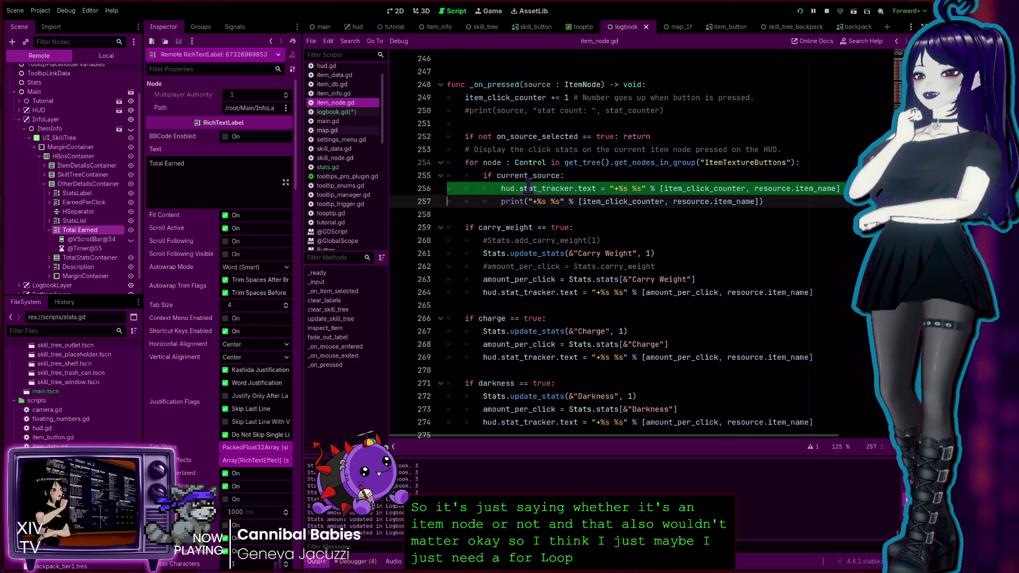
pyautogui.click(558, 201)
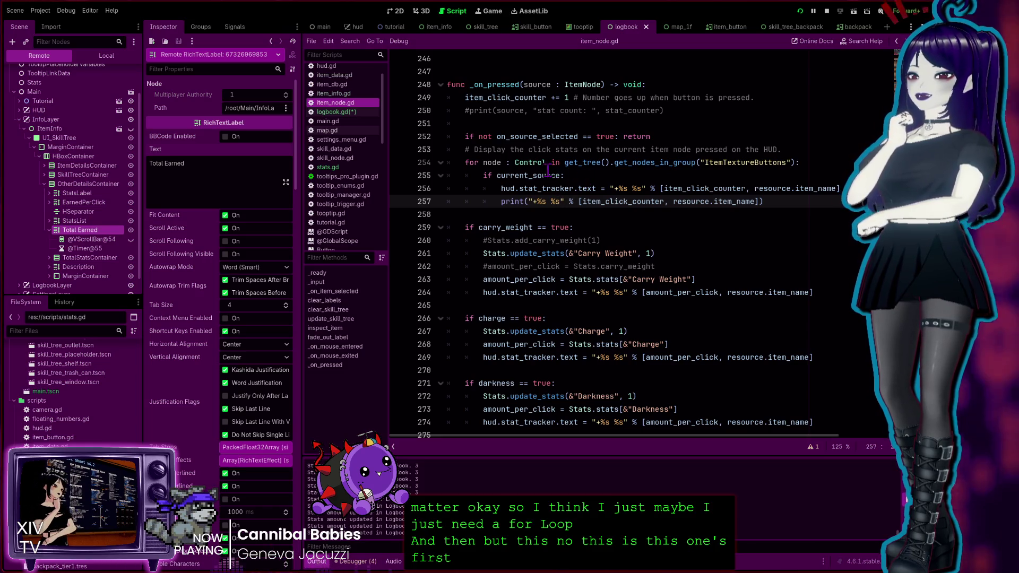
pyautogui.doubleClick(533, 162)
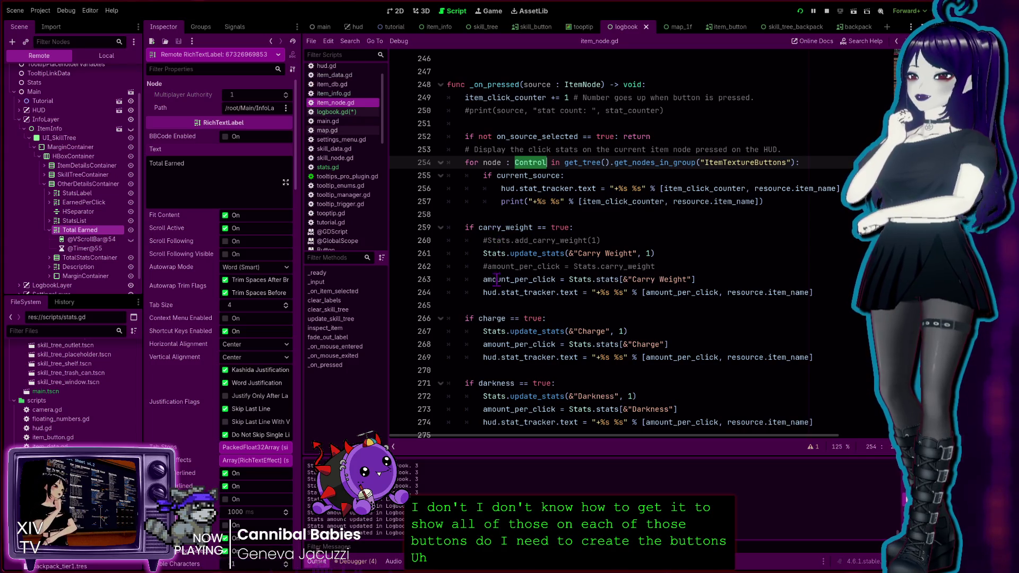
# Look over the commented add_carry_weight line and blank lines around the Carry Weight block.
pyautogui.click(470, 210)
pyautogui.moveTo(469, 211)
pyautogui.mouseDown()
pyautogui.moveTo(530, 253)
pyautogui.moveTo(530, 335)
pyautogui.mouseUp()
pyautogui.click(533, 240)
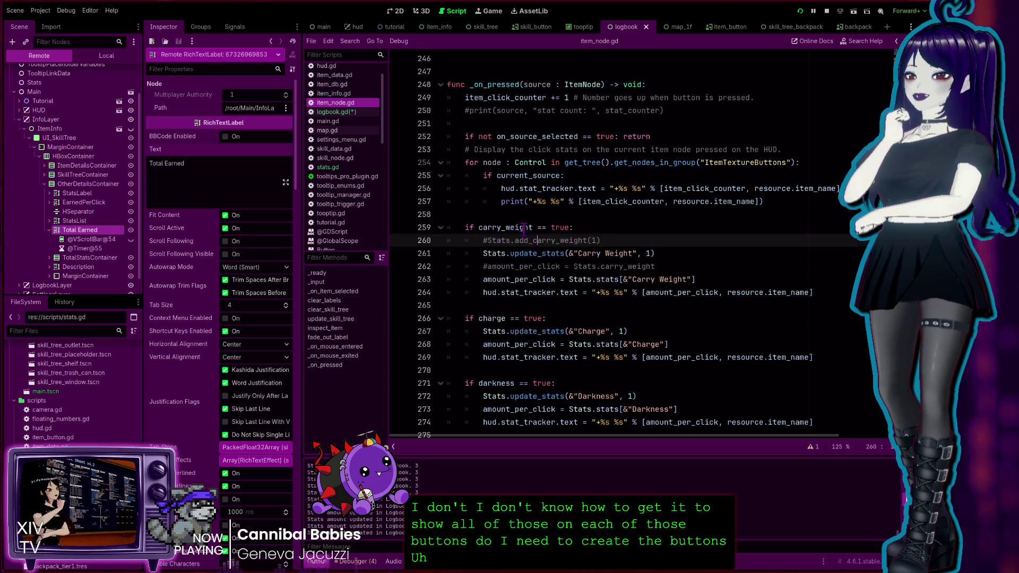
pyautogui.click(507, 215)
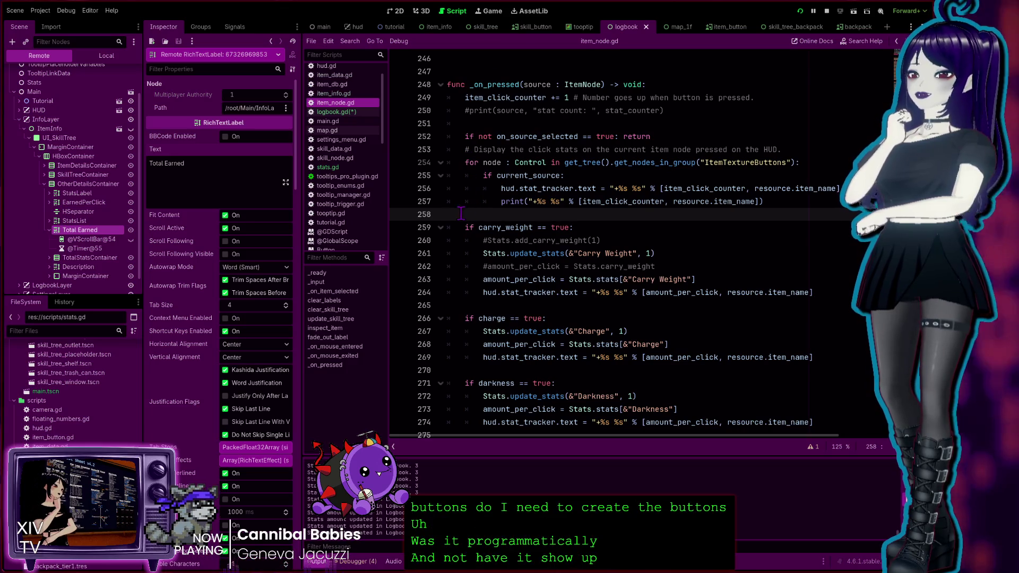
pyautogui.click(494, 304)
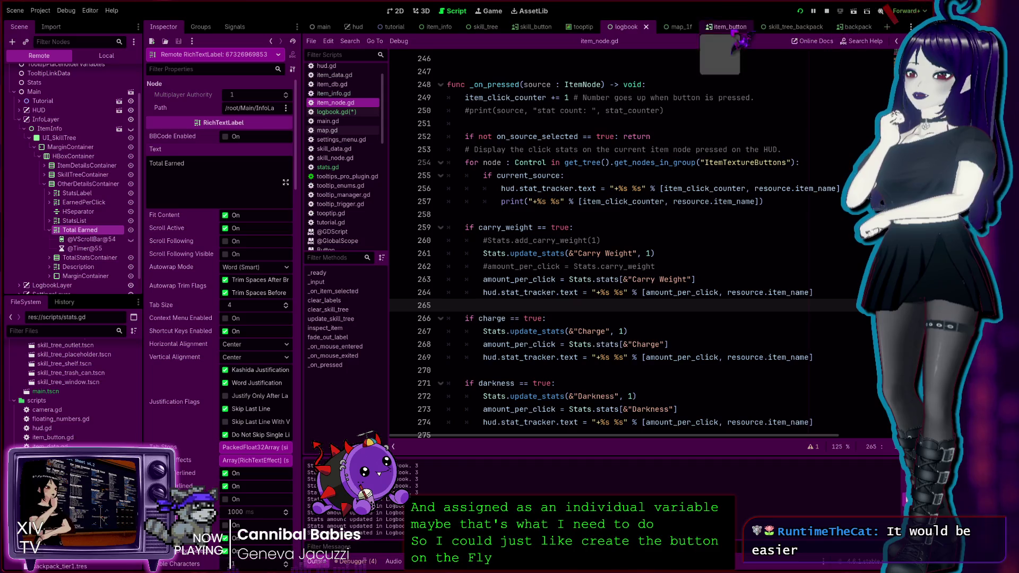
# Stop the running game and select the Carry Weight stat button in the Logbook scene.
pyautogui.click(826, 10)
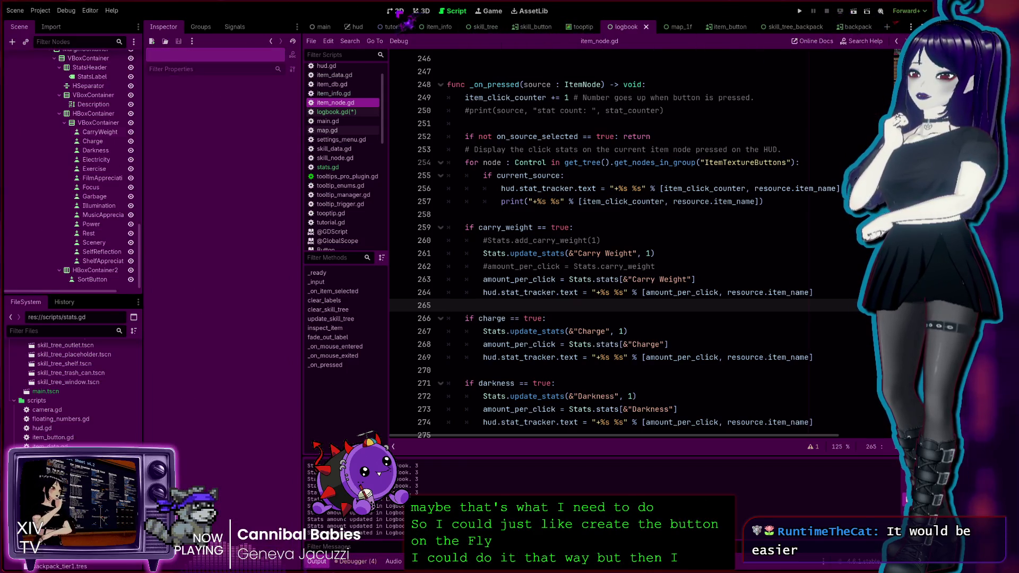
pyautogui.click(395, 11)
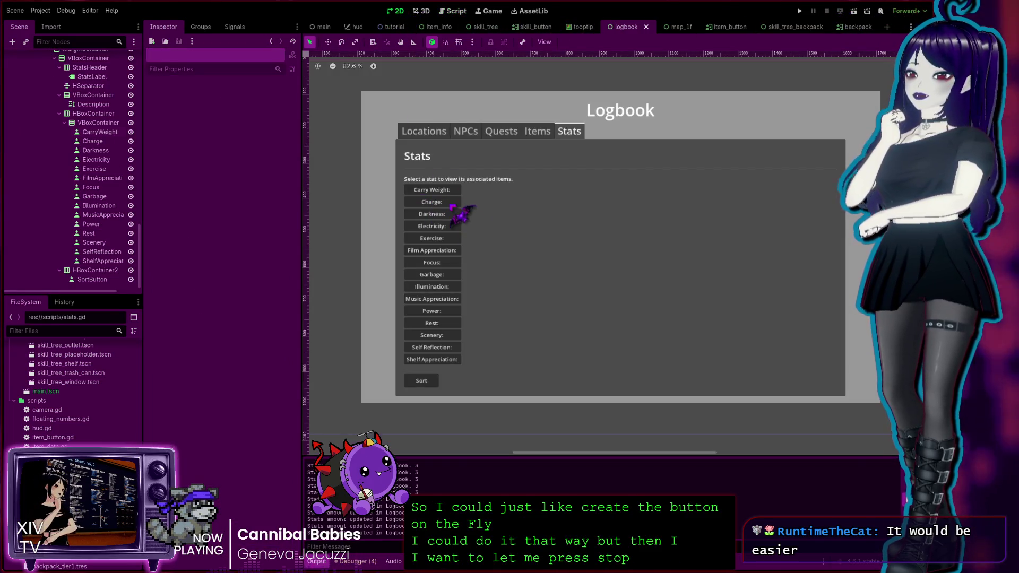
pyautogui.scroll(1, 452, 209)
pyautogui.scroll(-1, 432, 190)
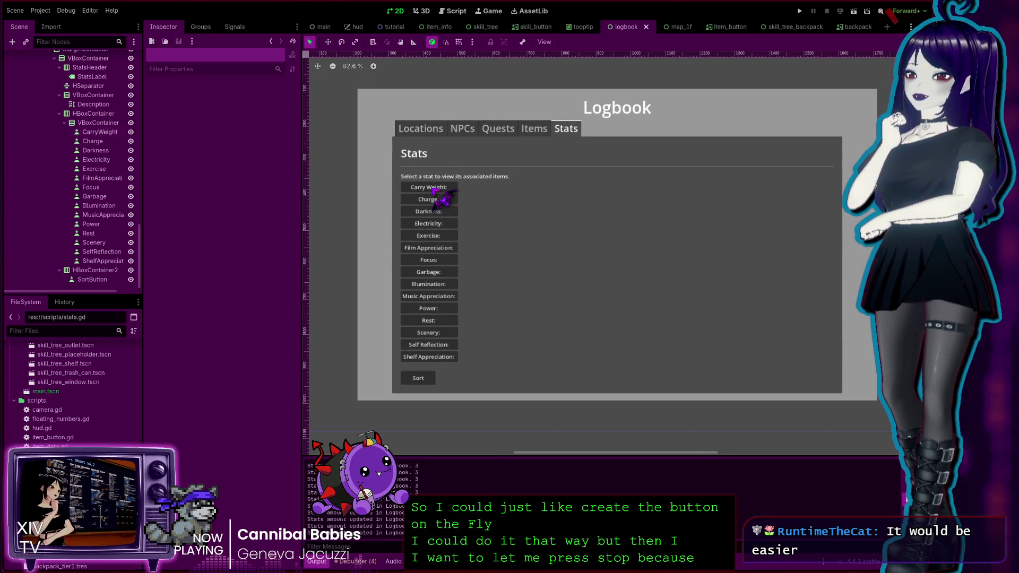
pyautogui.click(433, 189)
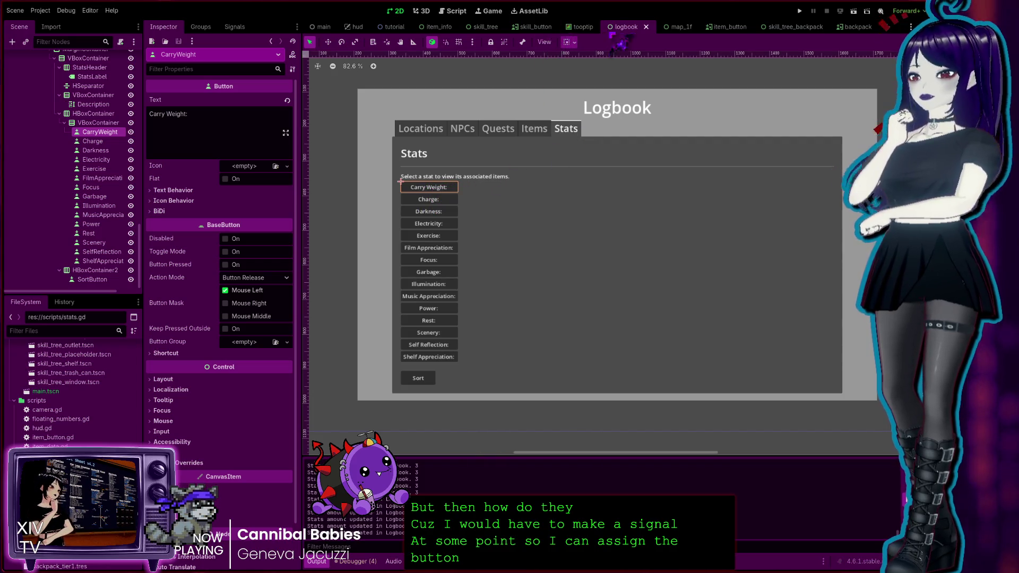
# Compare against the tooltip scene, then return to the script editor on main.gd.
pyautogui.click(582, 27)
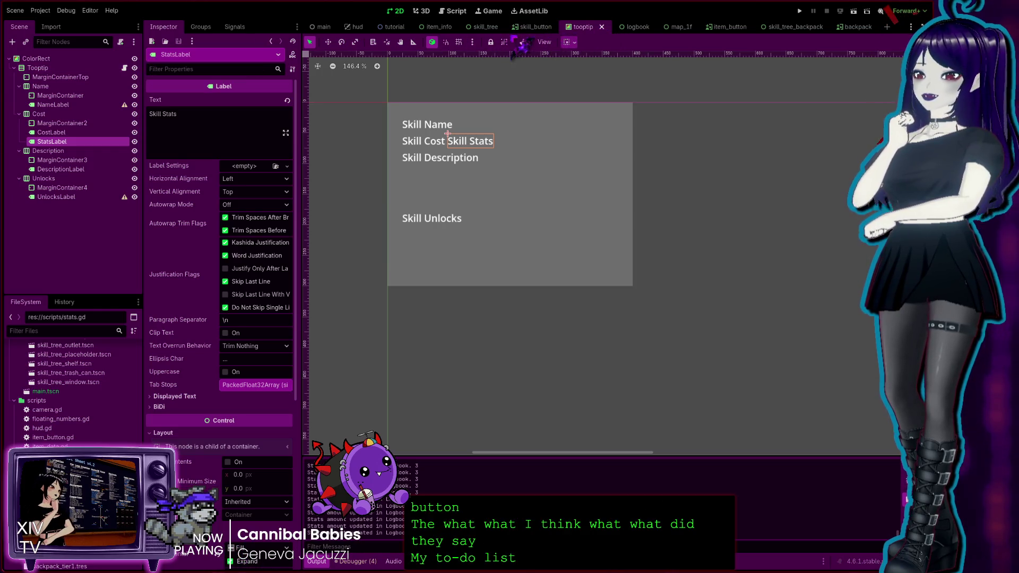
pyautogui.click(627, 26)
pyautogui.scroll(5, 101, 106)
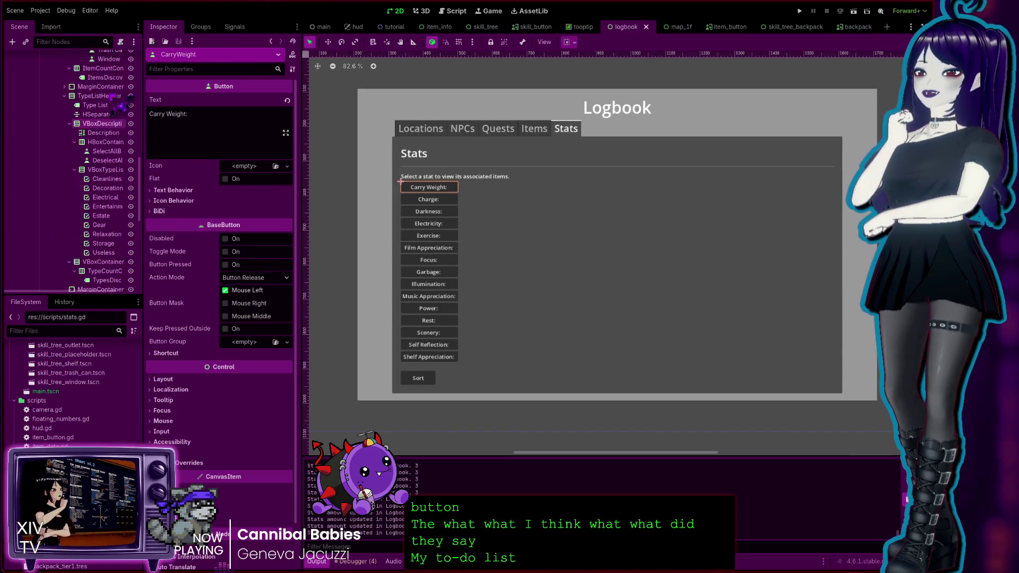
pyautogui.click(454, 12)
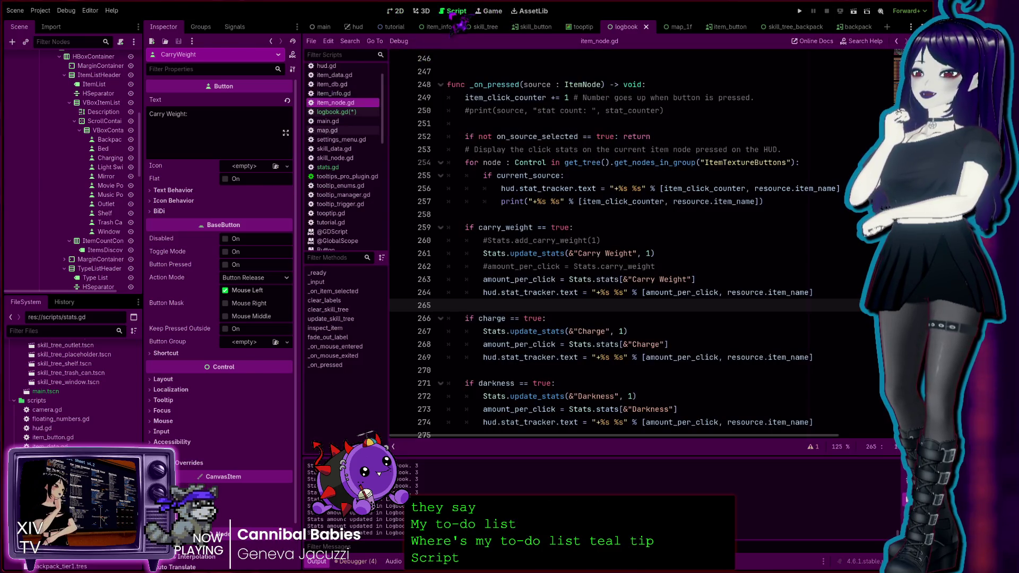
pyautogui.click(350, 121)
# Review the Stats tab TODO line in logbook.gd without changing it.
pyautogui.click(339, 112)
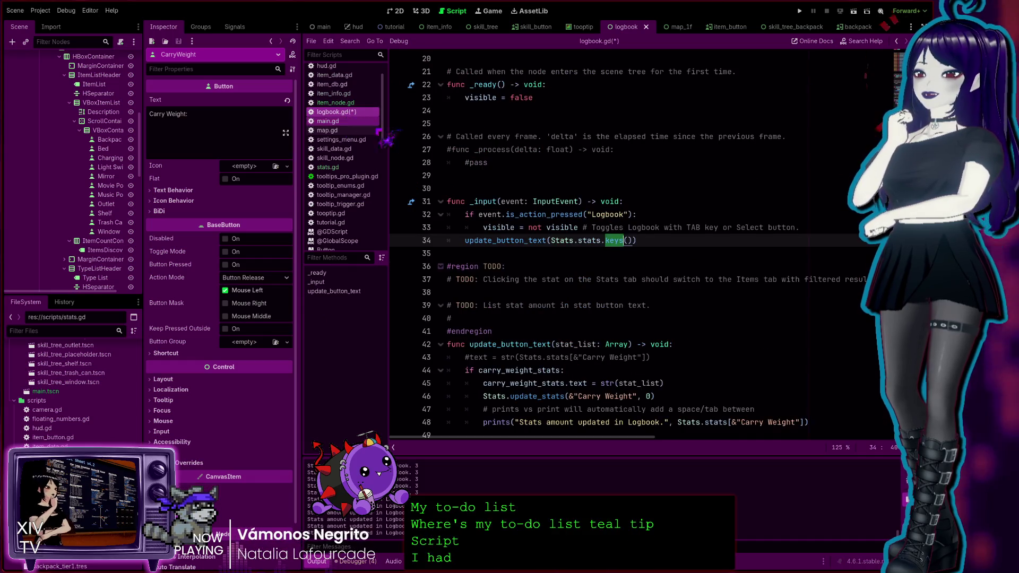
pyautogui.click(588, 289)
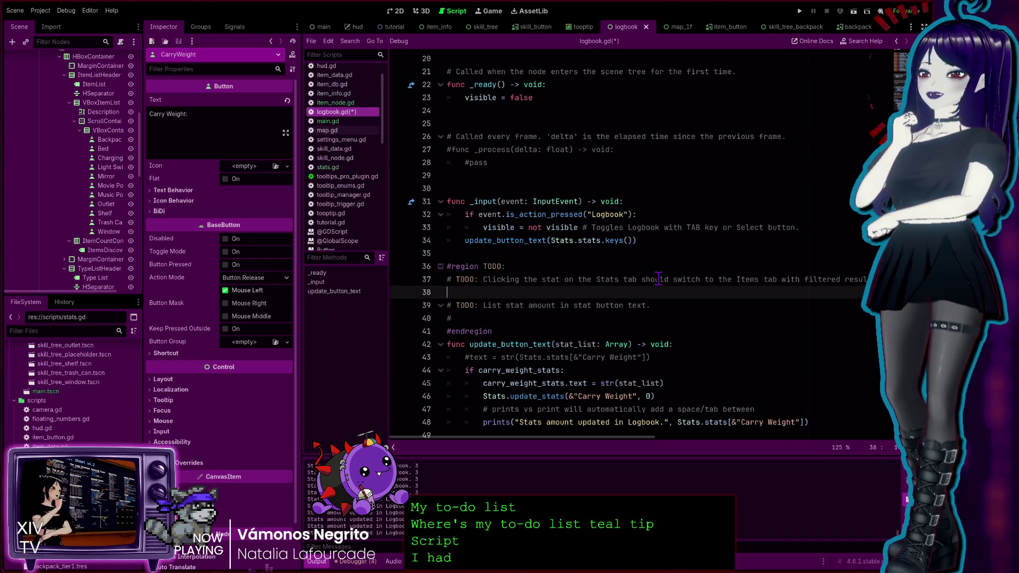
pyautogui.doubleClick(654, 279)
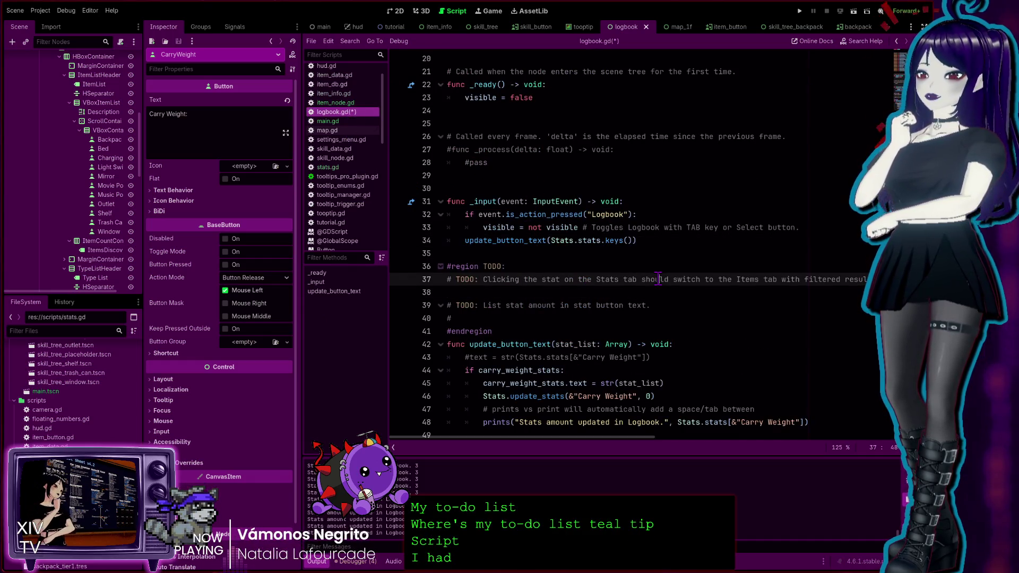
pyautogui.tripleClick(572, 282)
pyautogui.click(644, 280)
pyautogui.doubleClick(652, 279)
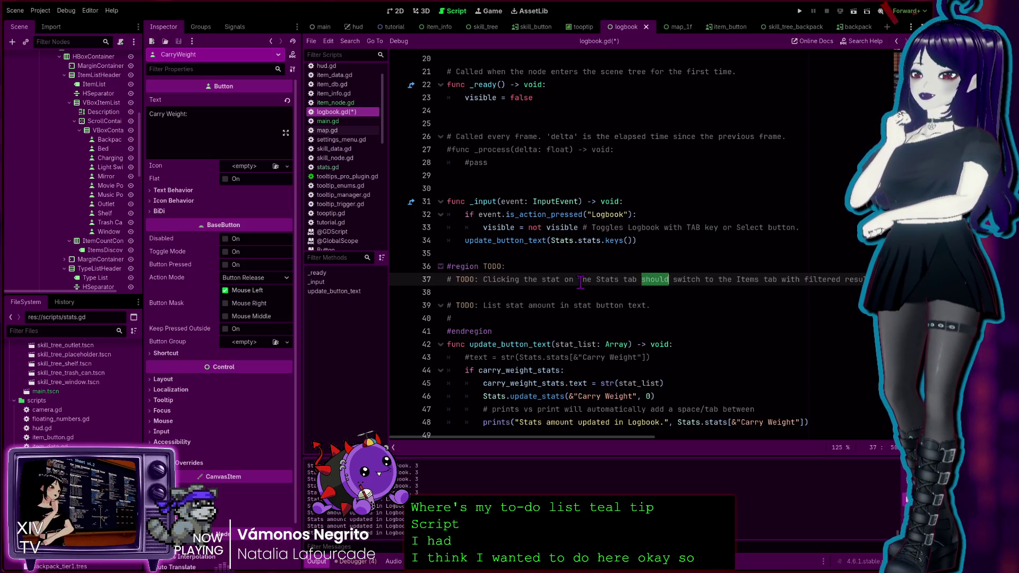
pyautogui.click(581, 280)
pyautogui.doubleClick(630, 279)
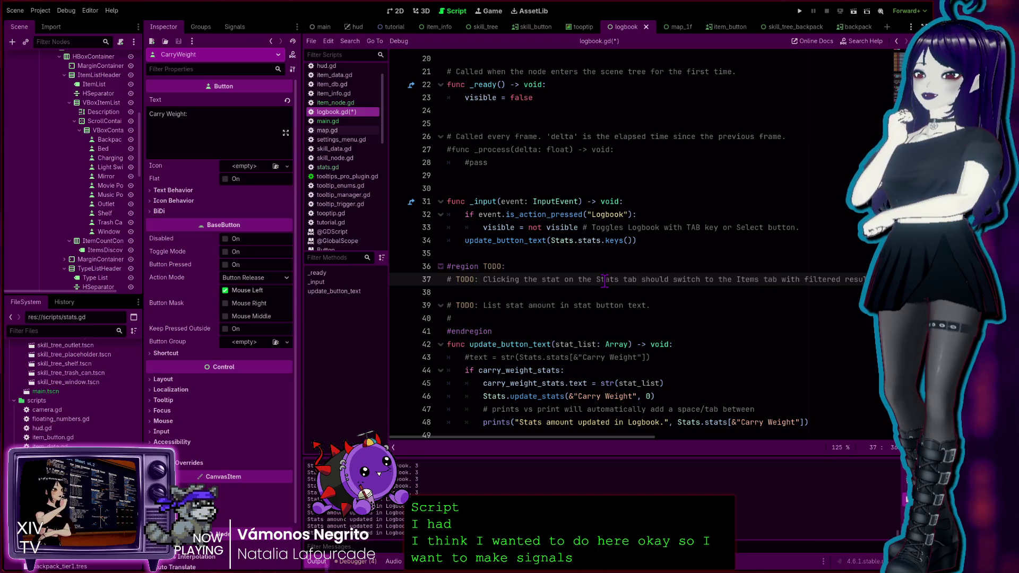
pyautogui.tripleClick(610, 279)
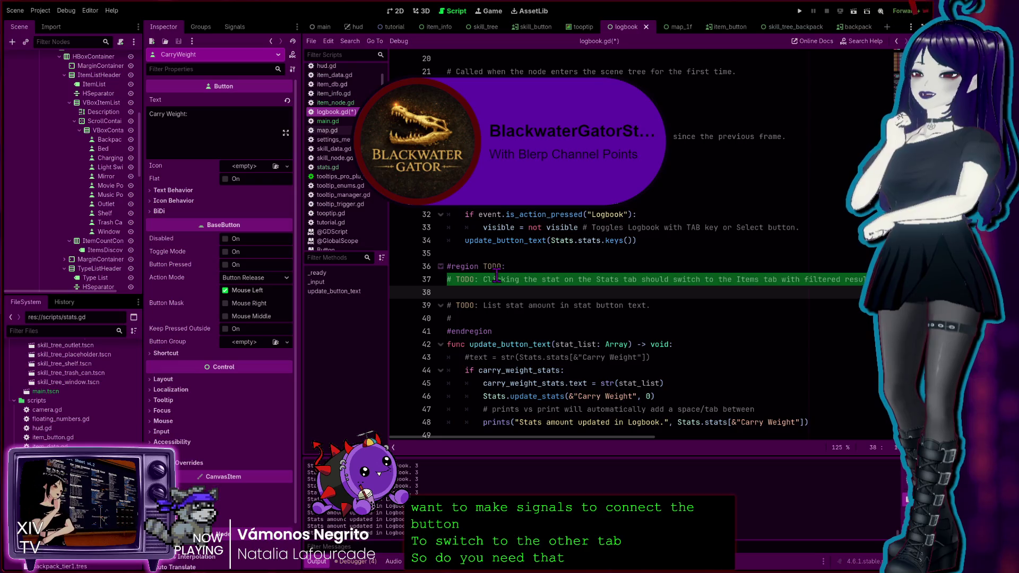
pyautogui.click(477, 293)
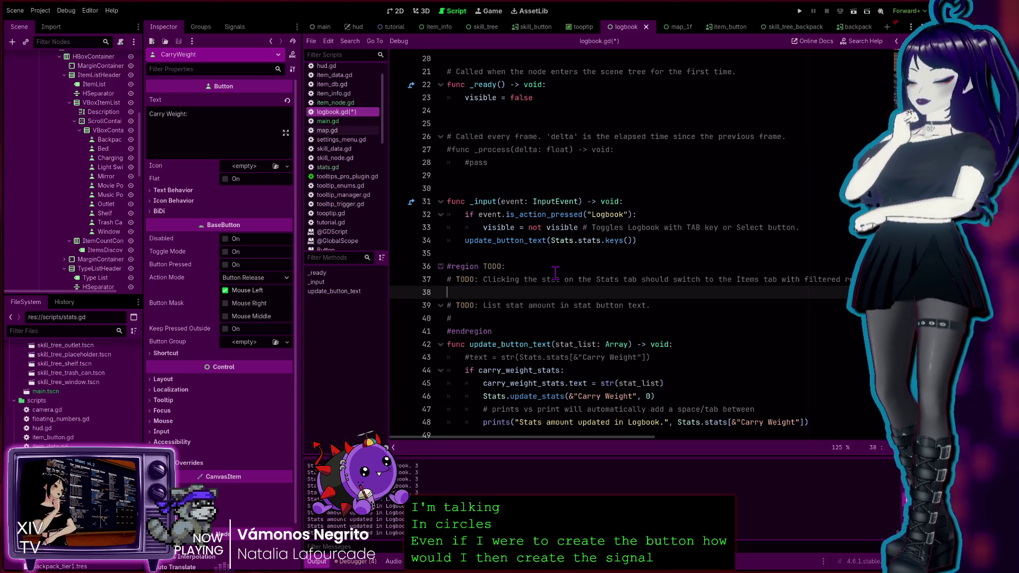
# Save logbook.gd and open item_info.gd.
pyautogui.hotkey('ctrl', 's')
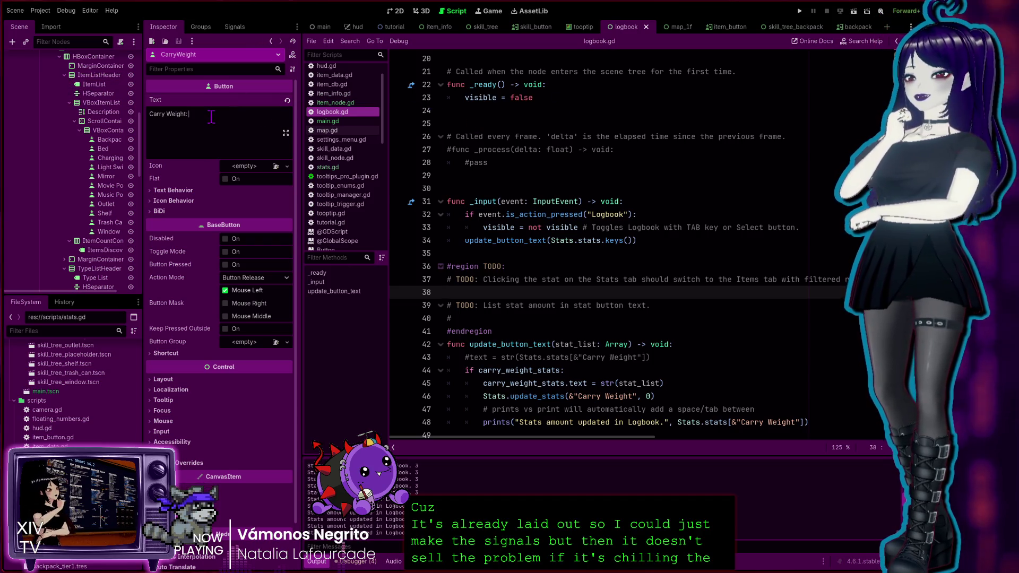
pyautogui.scroll(-1, 539, 380)
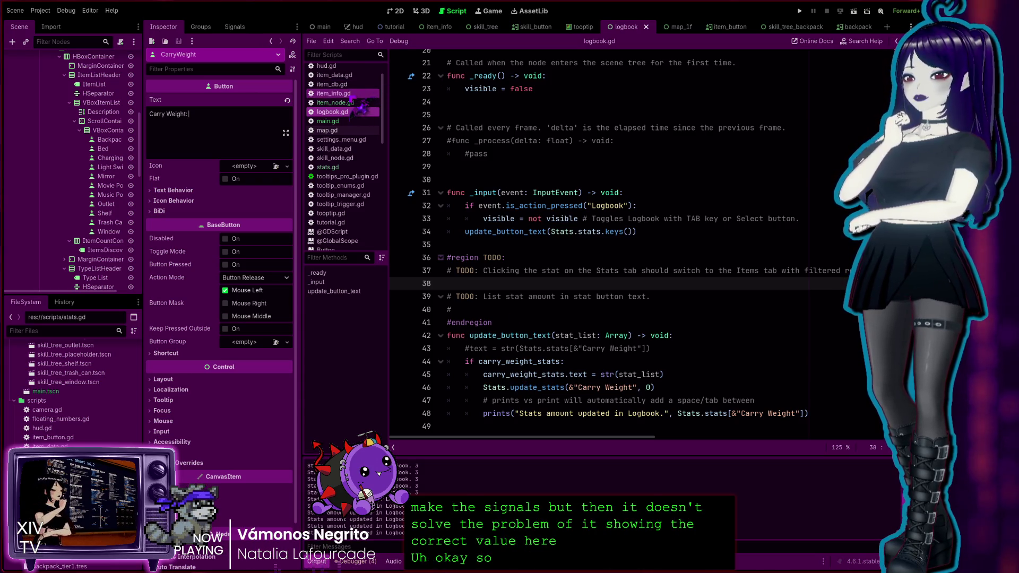
pyautogui.click(334, 93)
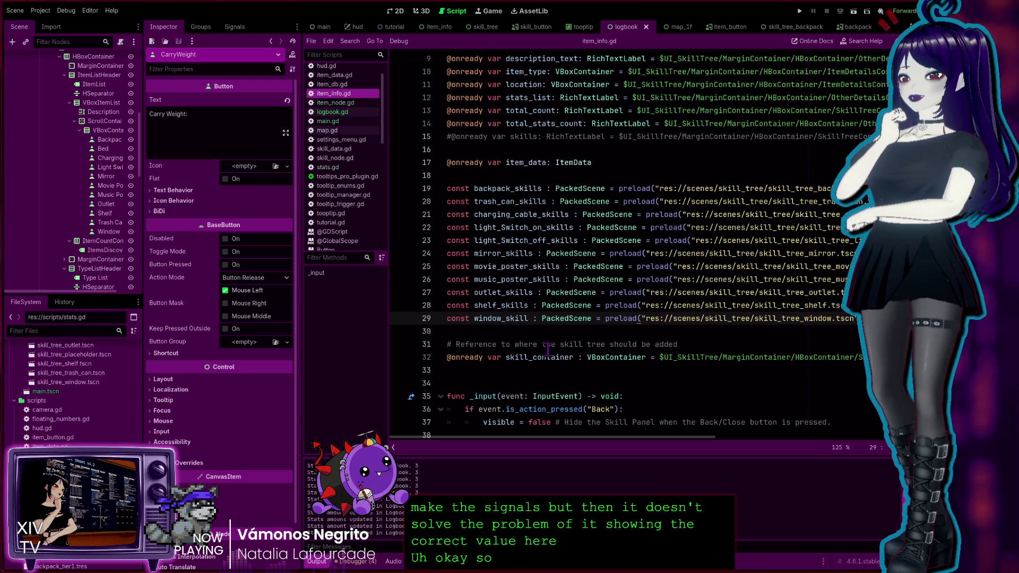
# Open item_node.gd via item_db.gd and scroll to the print line in _on_pressed.
pyautogui.scroll(-1, 538, 335)
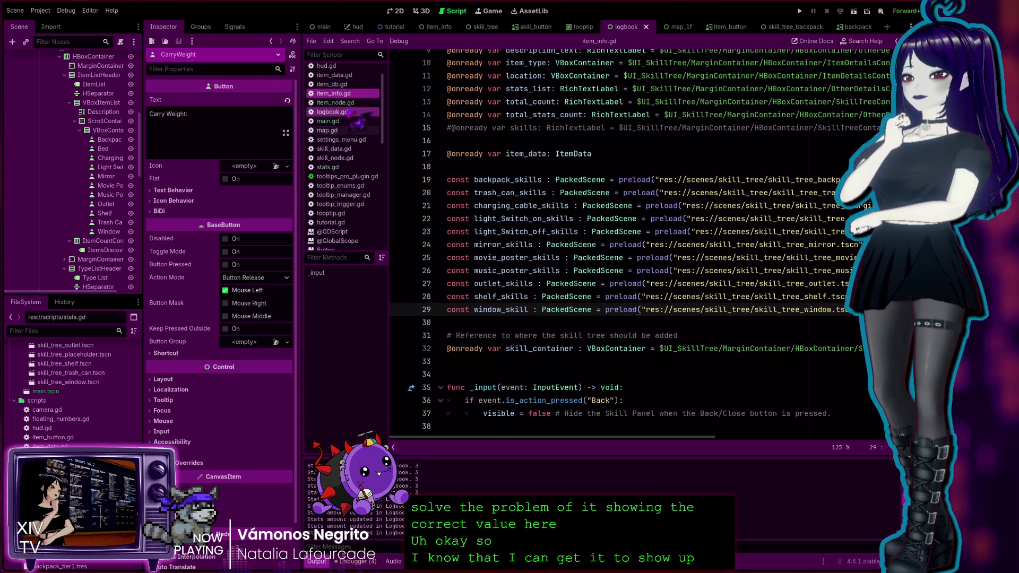
pyautogui.click(331, 84)
pyautogui.click(334, 103)
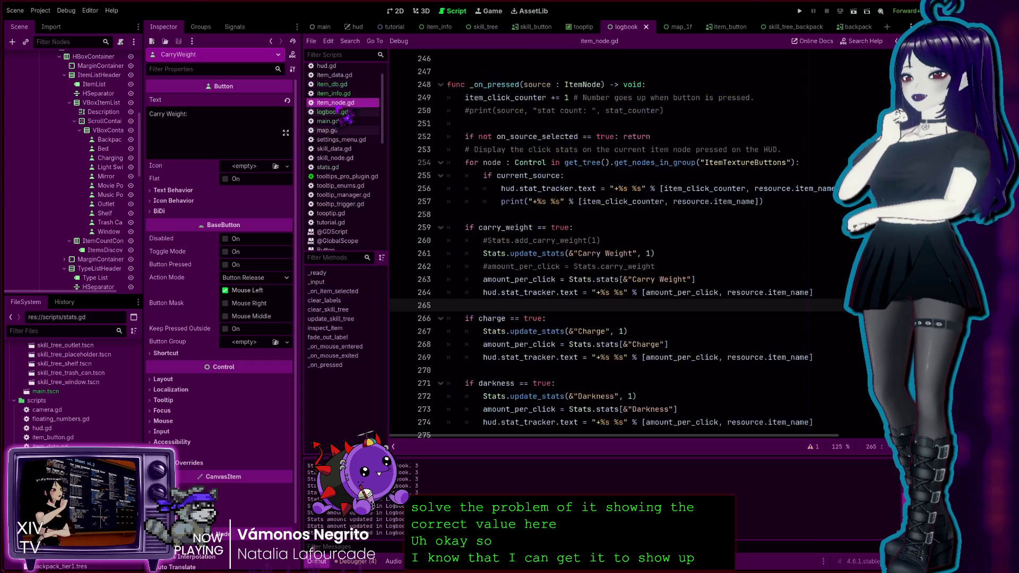
pyautogui.scroll(-6, 655, 307)
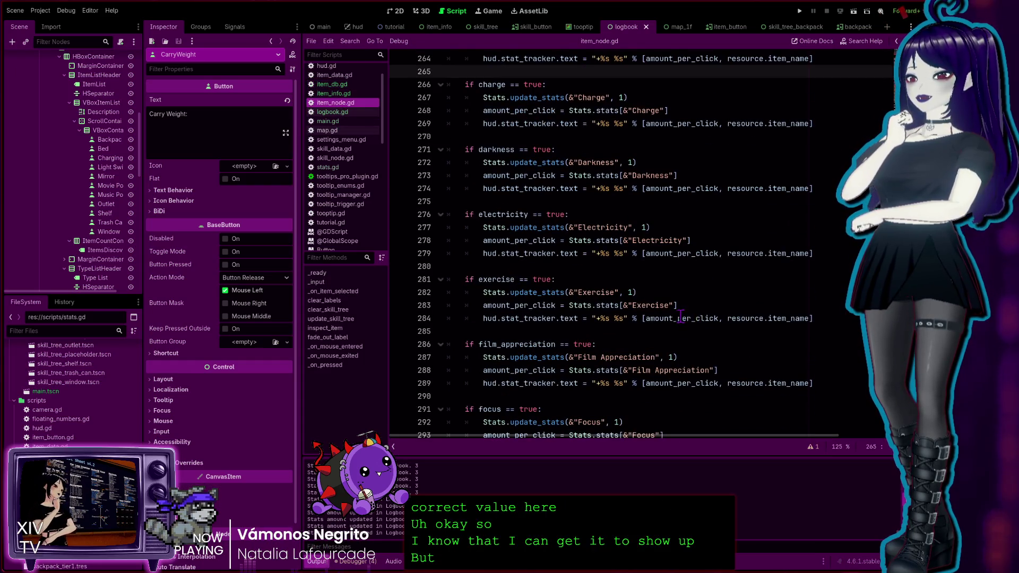
pyautogui.scroll(8, 681, 315)
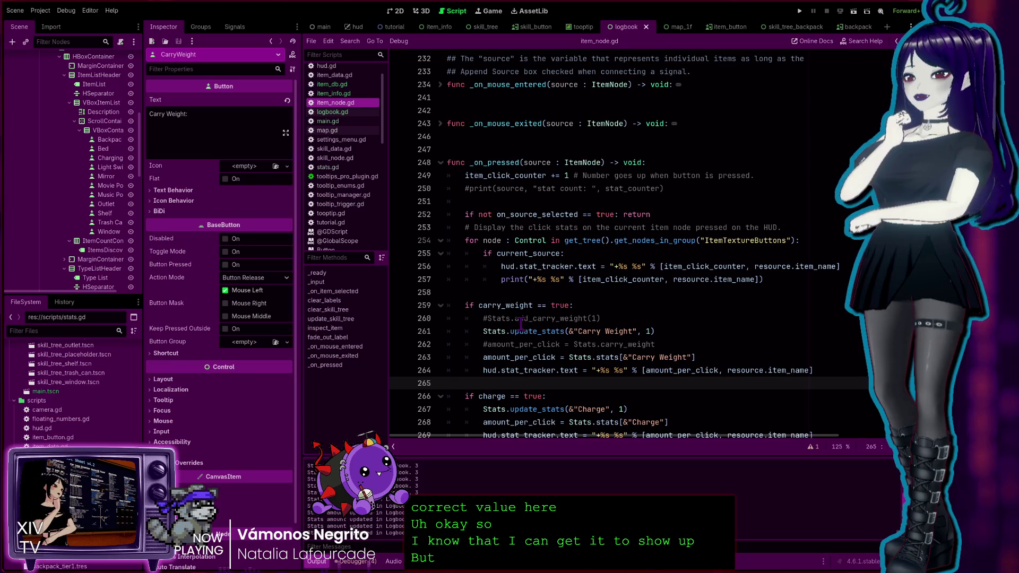
pyautogui.scroll(-6, 520, 238)
pyautogui.click(516, 159)
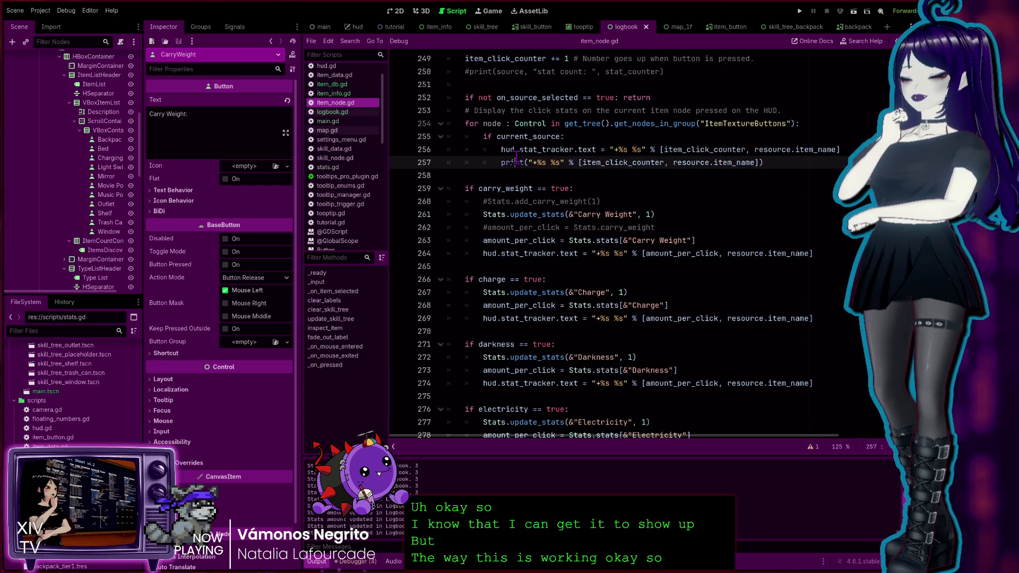
pyautogui.scroll(2, 515, 159)
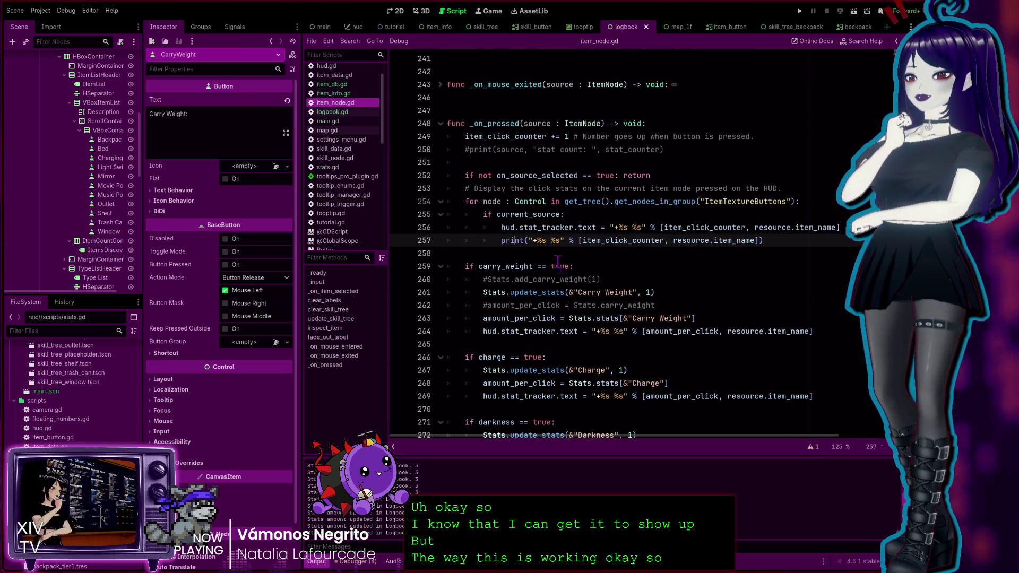
# Select the Carry Weight and Charge stat-update blocks to compare them.
pyautogui.moveTo(819, 332)
pyautogui.mouseDown()
pyautogui.moveTo(531, 307)
pyautogui.moveTo(411, 267)
pyautogui.mouseUp()
pyautogui.click(648, 380)
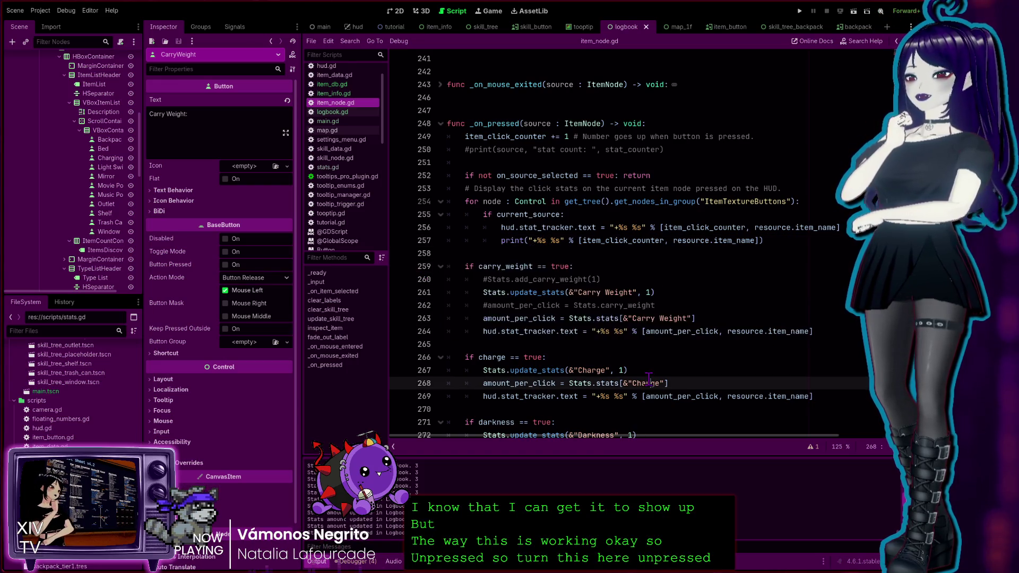
pyautogui.scroll(-3, 672, 316)
pyautogui.moveTo(528, 295); pyautogui.dragTo(403, 239)
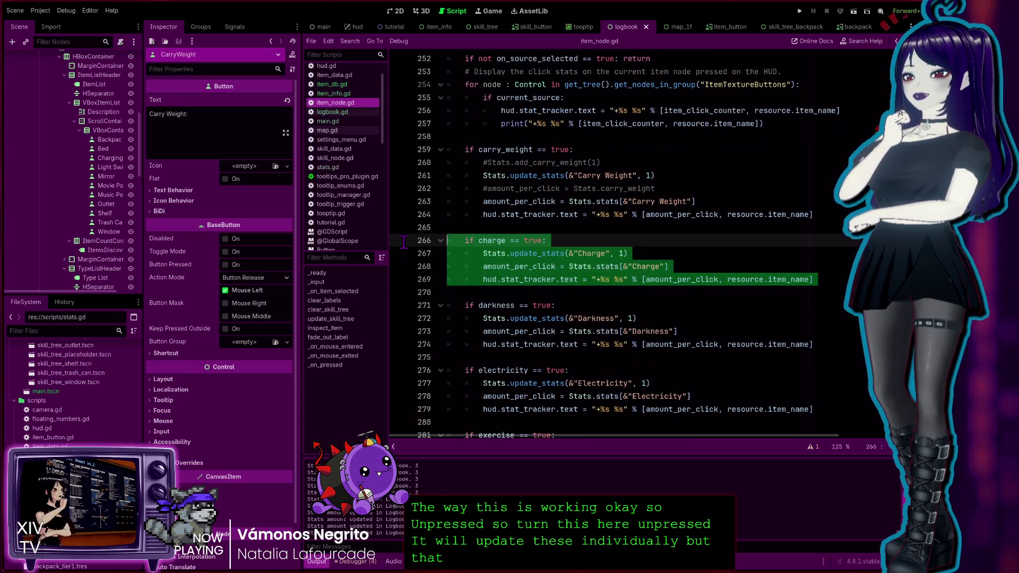
pyautogui.click(631, 357)
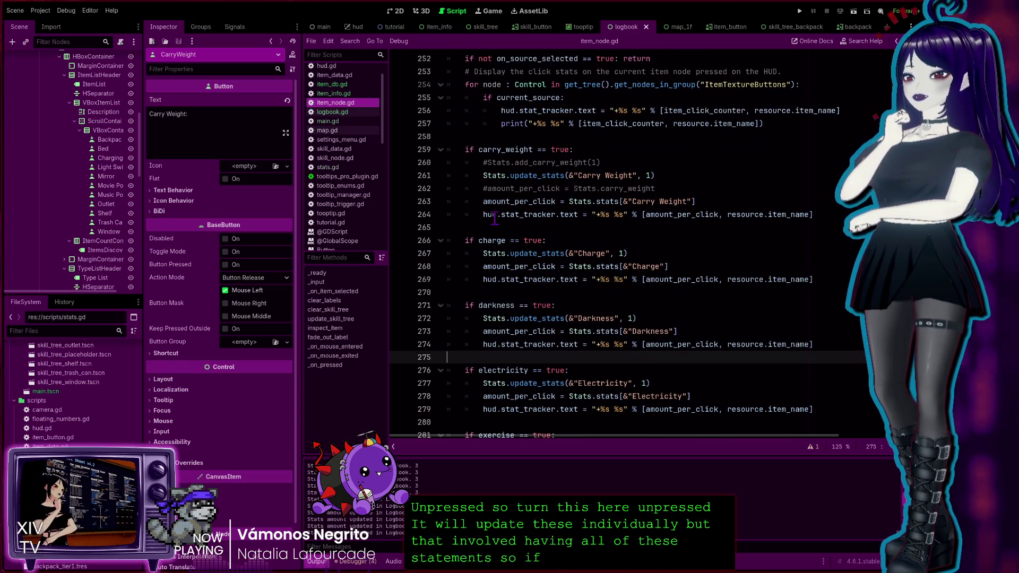
# Highlight carry_weight and true in the carry_weight check, then return to logbook.gd.
pyautogui.doubleClick(512, 150)
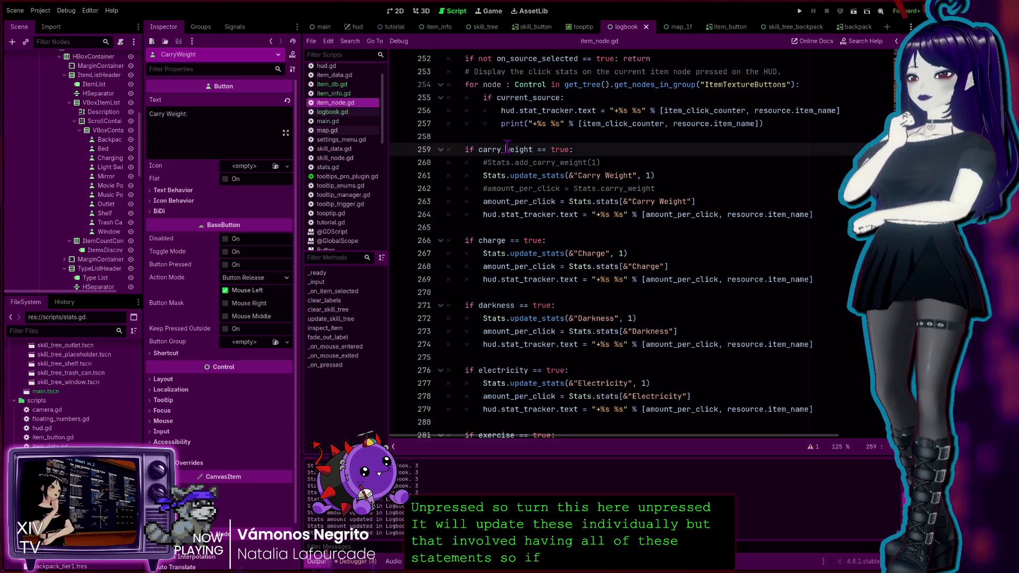
pyautogui.doubleClick(560, 149)
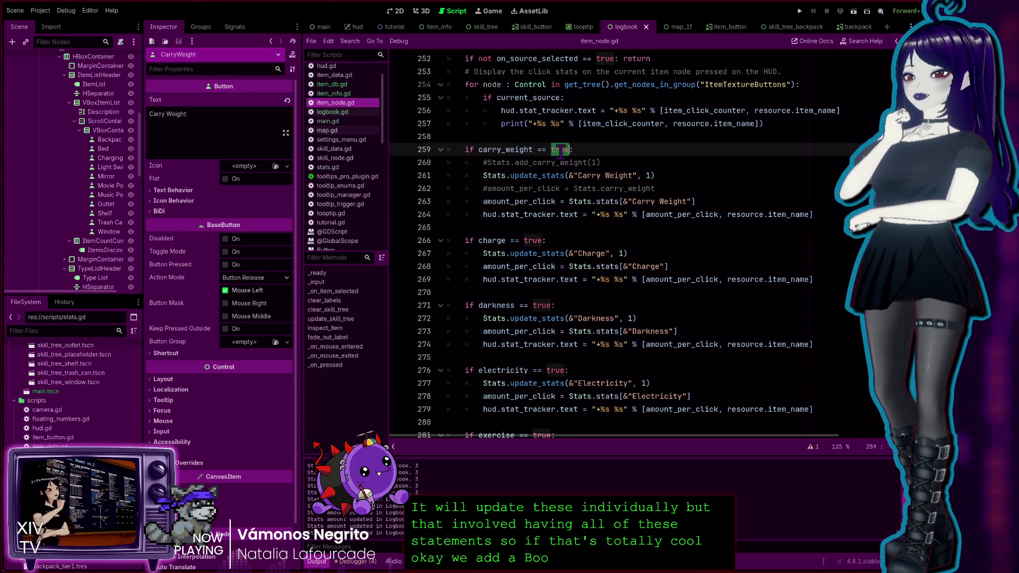
pyautogui.doubleClick(522, 149)
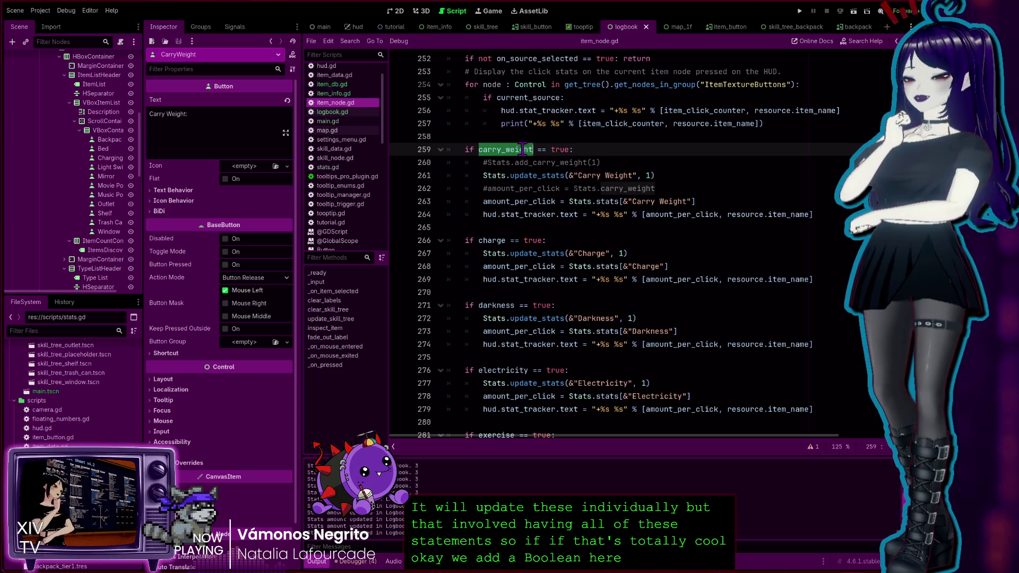
pyautogui.click(600, 151)
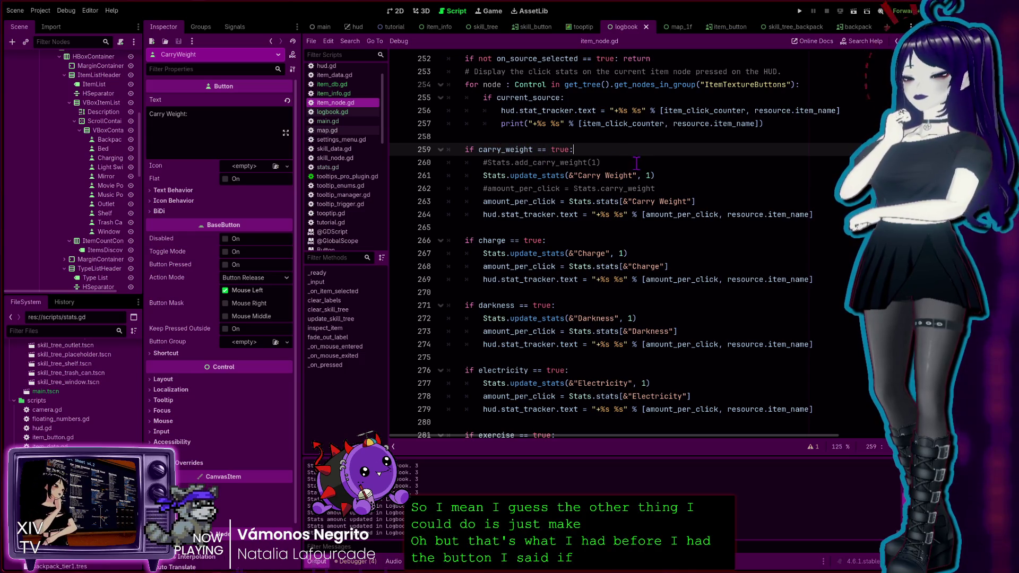
pyautogui.doubleClick(560, 150)
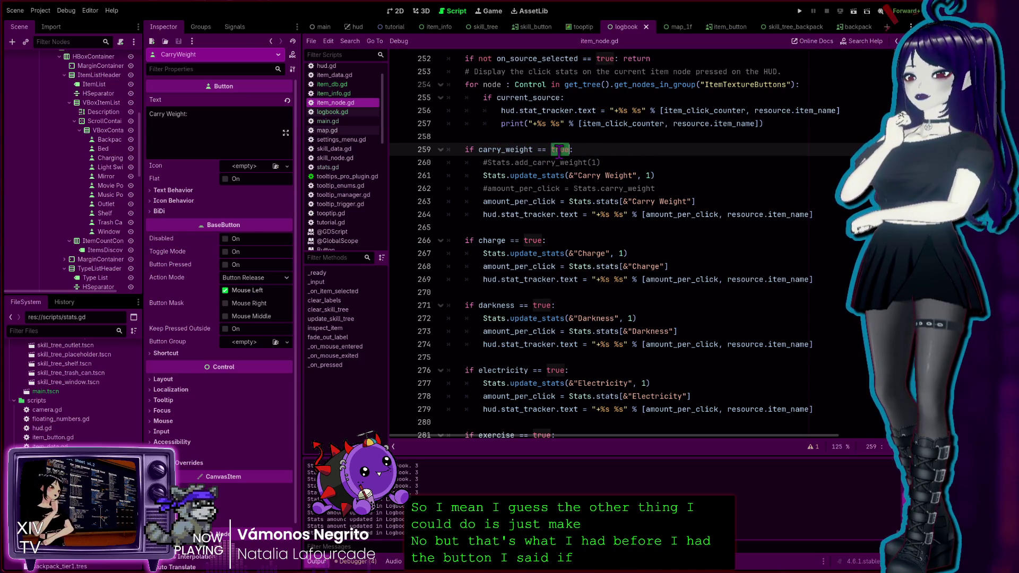
pyautogui.doubleClick(517, 149)
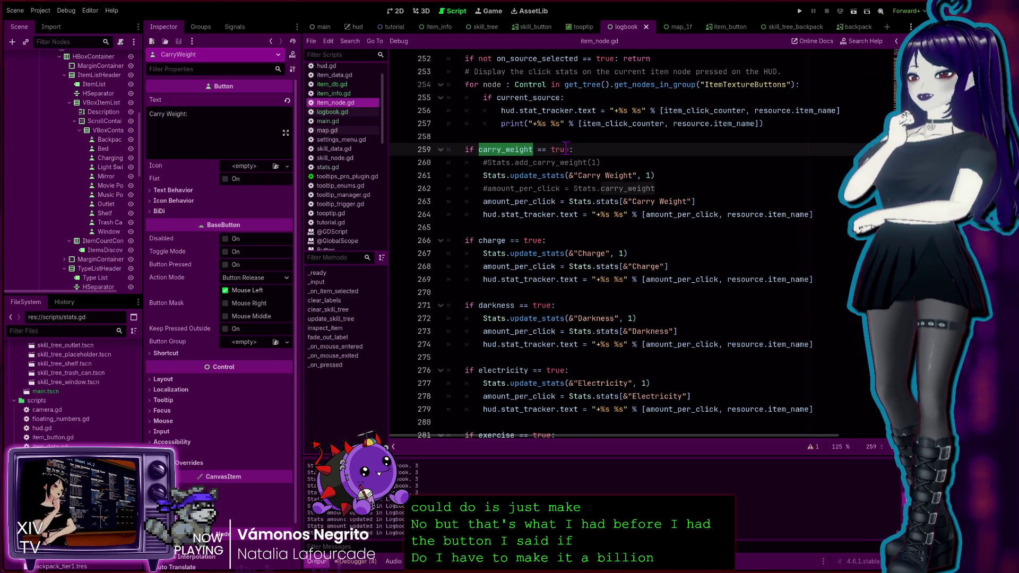
pyautogui.click(506, 150)
pyautogui.doubleClick(505, 150)
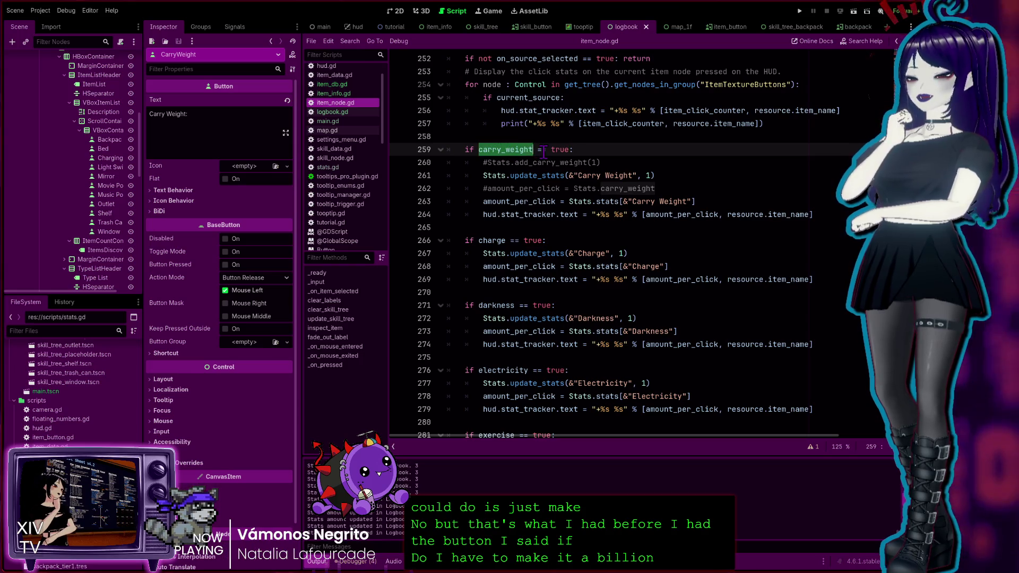
pyautogui.click(532, 152)
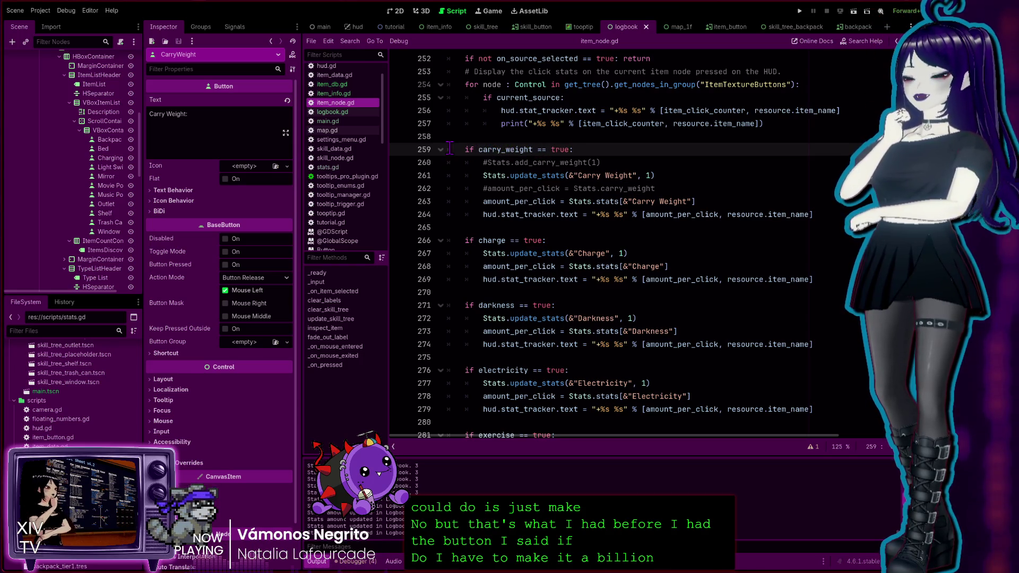
pyautogui.click(335, 112)
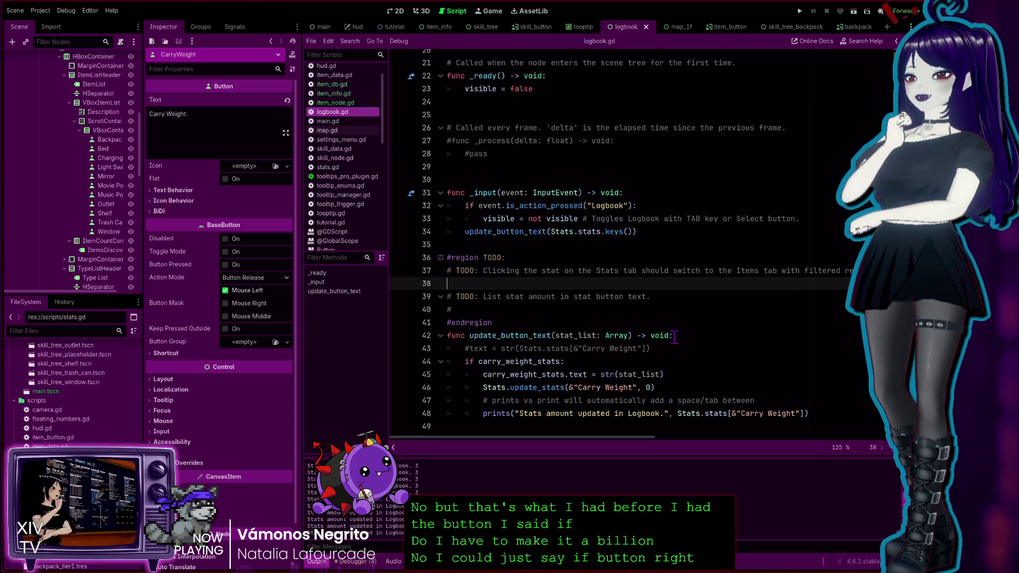
# Highlight carry_weight_stats in update_button_text, then switch to stats.gd.
pyautogui.scroll(-1, 450, 265)
pyautogui.doubleClick(487, 361)
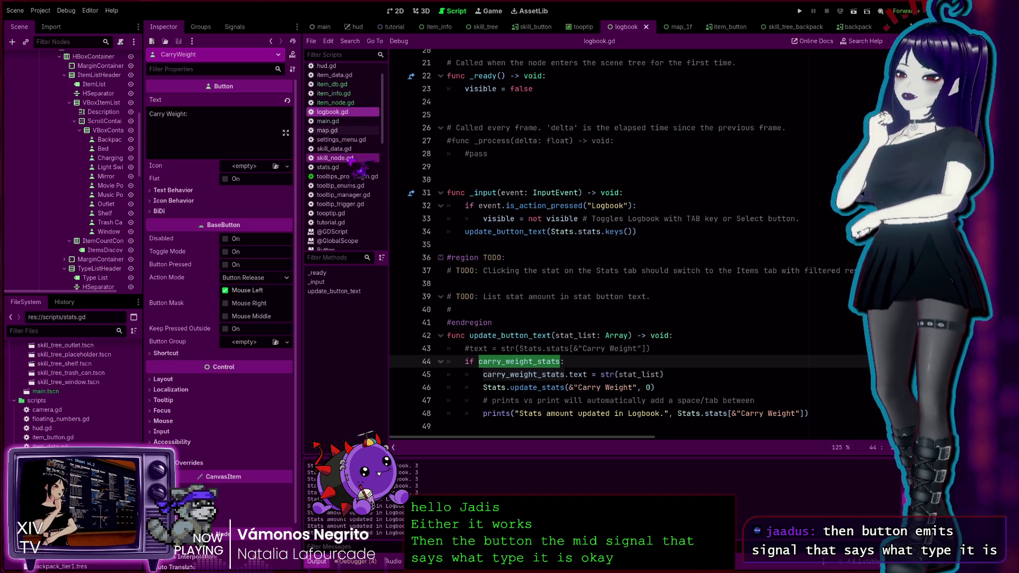
pyautogui.click(345, 167)
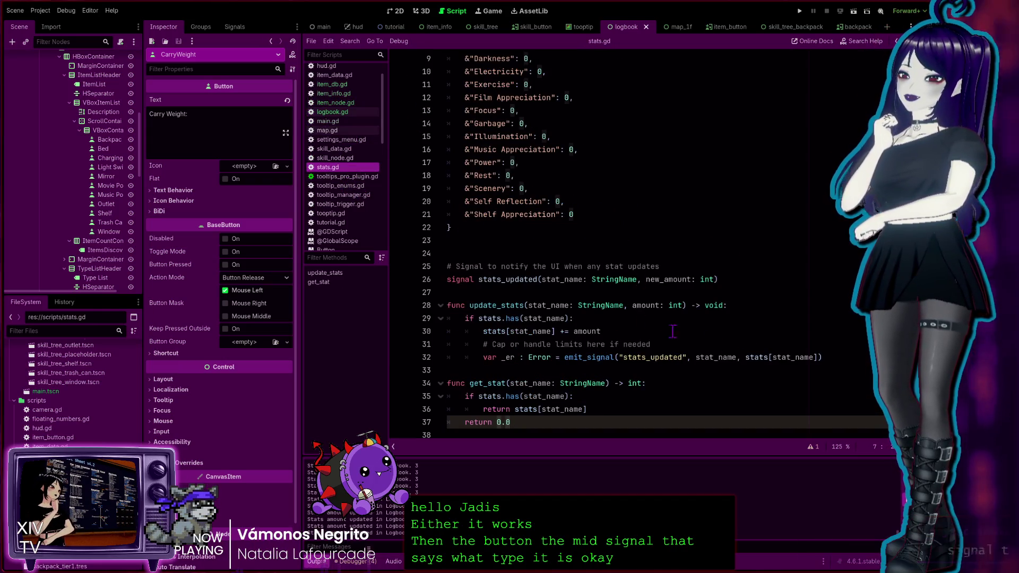
# Highlight every use of the stats_updated signal in stats.gd, then return to logbook.gd.
pyautogui.doubleClick(526, 279)
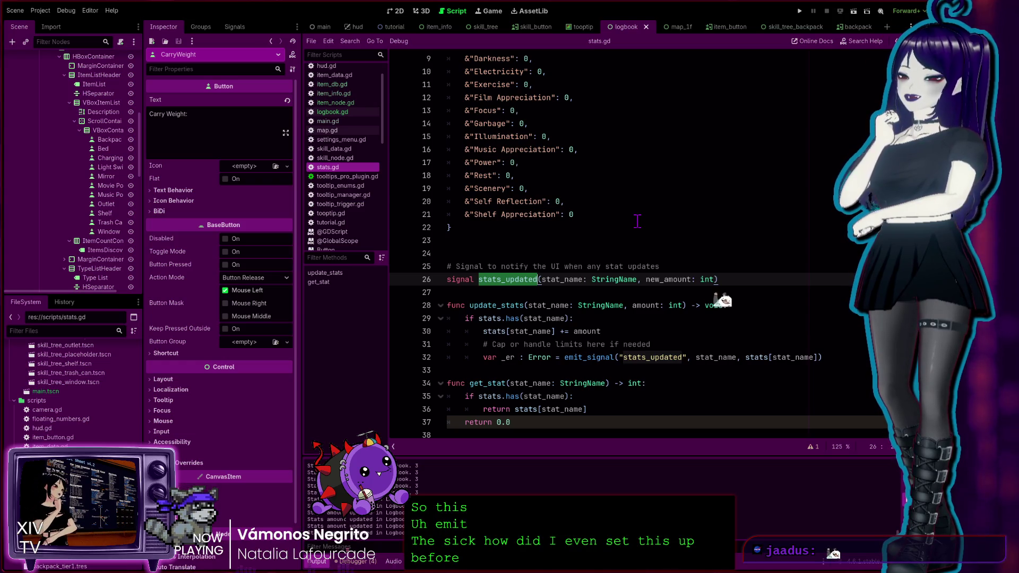
pyautogui.click(637, 221)
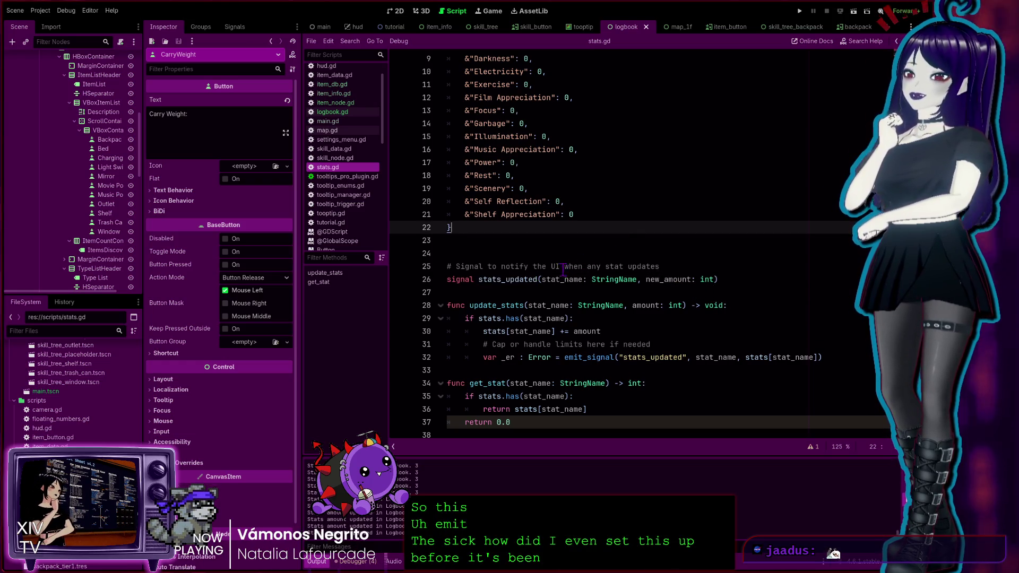
pyautogui.doubleClick(488, 279)
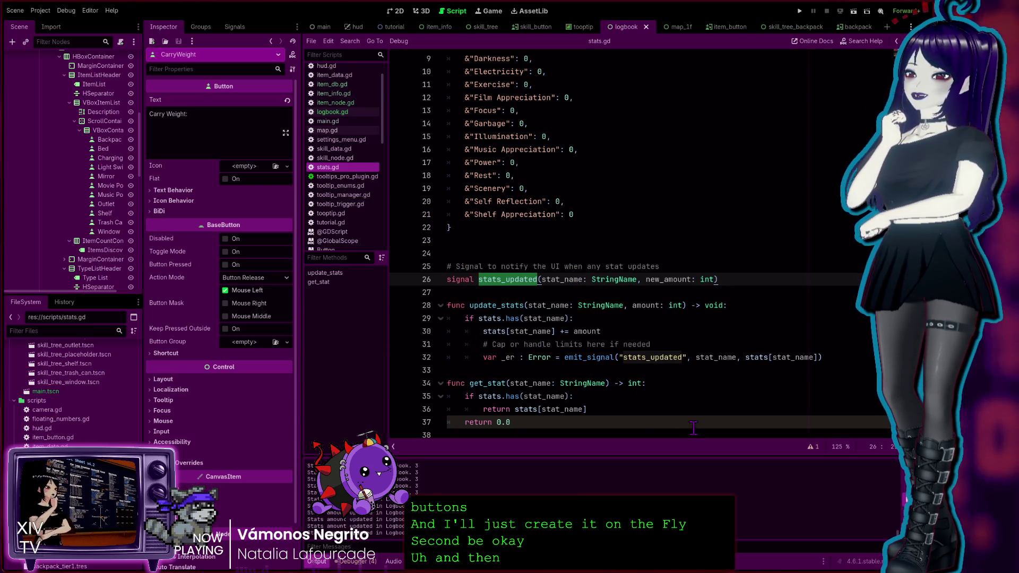
pyautogui.click(616, 408)
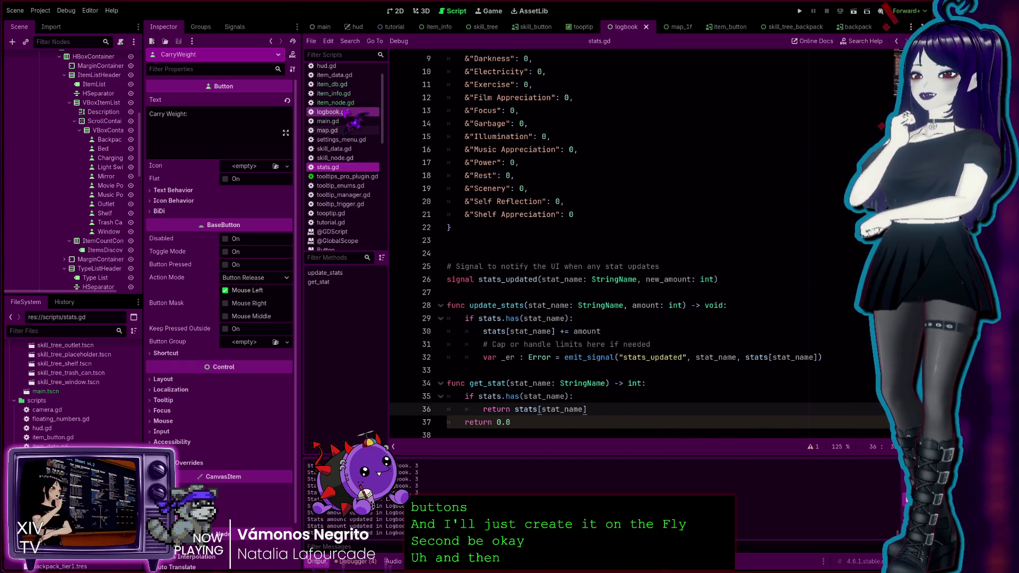
pyautogui.click(333, 111)
pyautogui.scroll(-1, 588, 300)
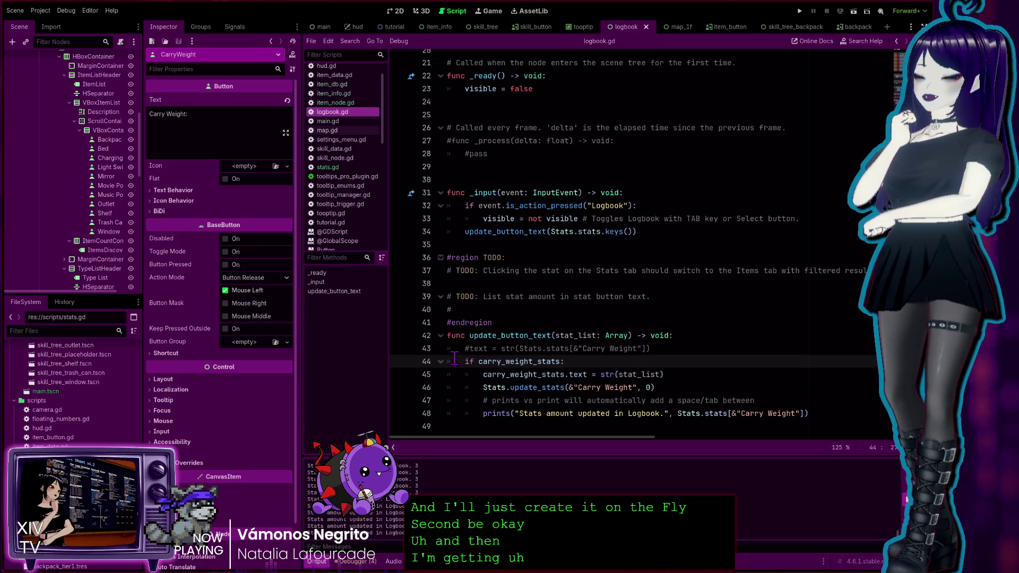
# Open item_node.gd via item_info.gd and go to the carry_weight stat-update block.
pyautogui.click(333, 93)
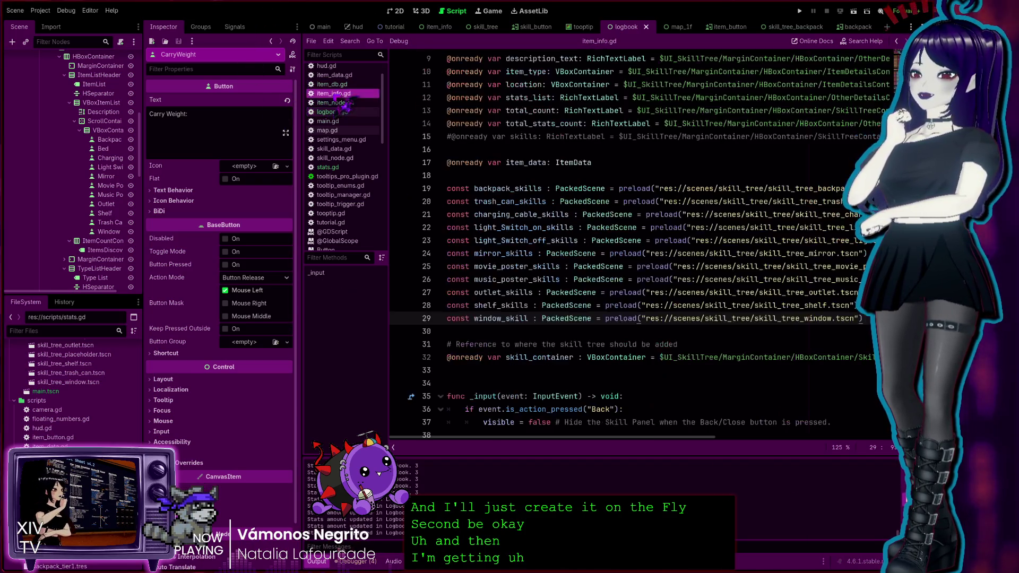
pyautogui.click(333, 103)
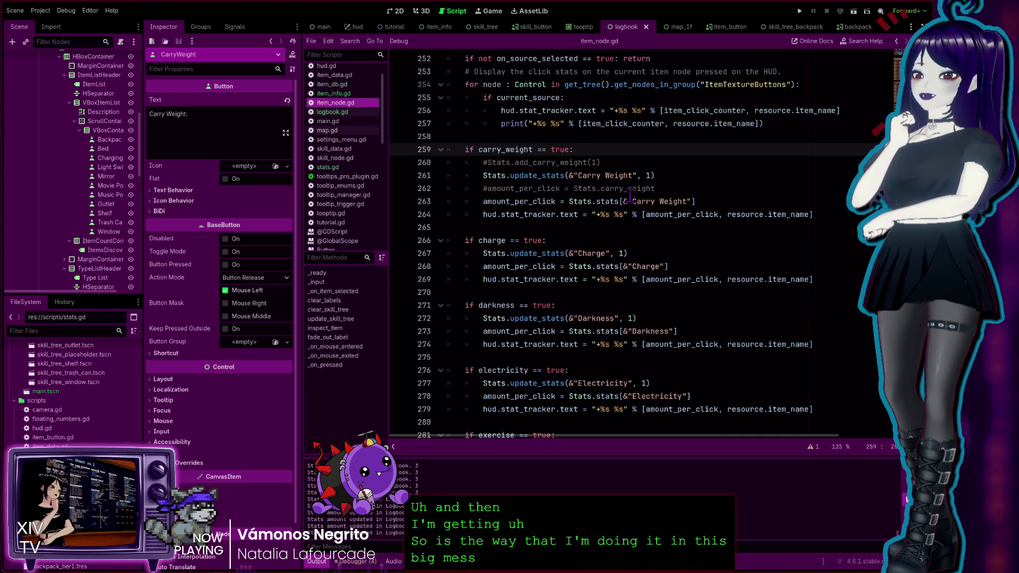
pyautogui.click(793, 200)
pyautogui.click(825, 215)
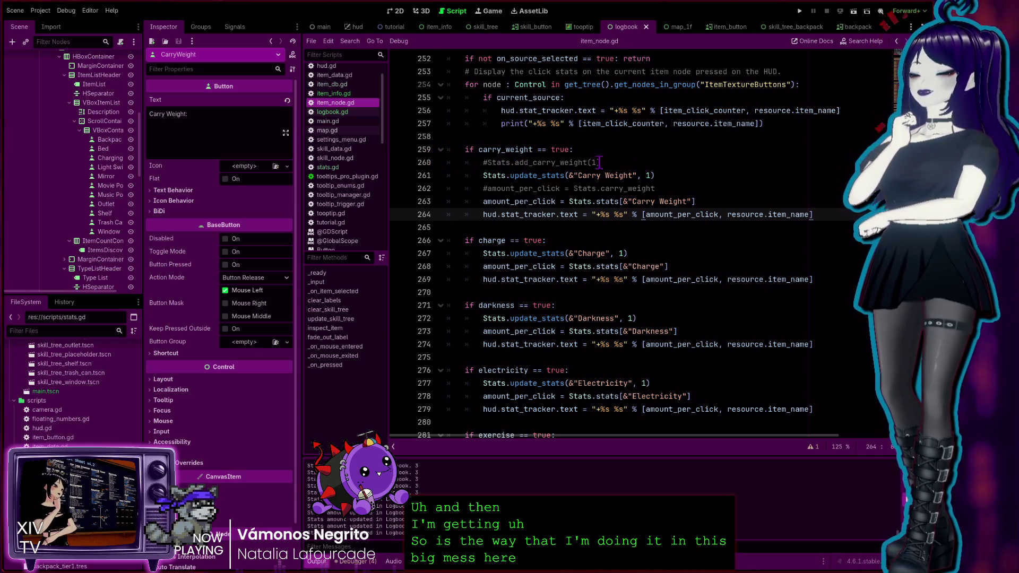
pyautogui.click(731, 146)
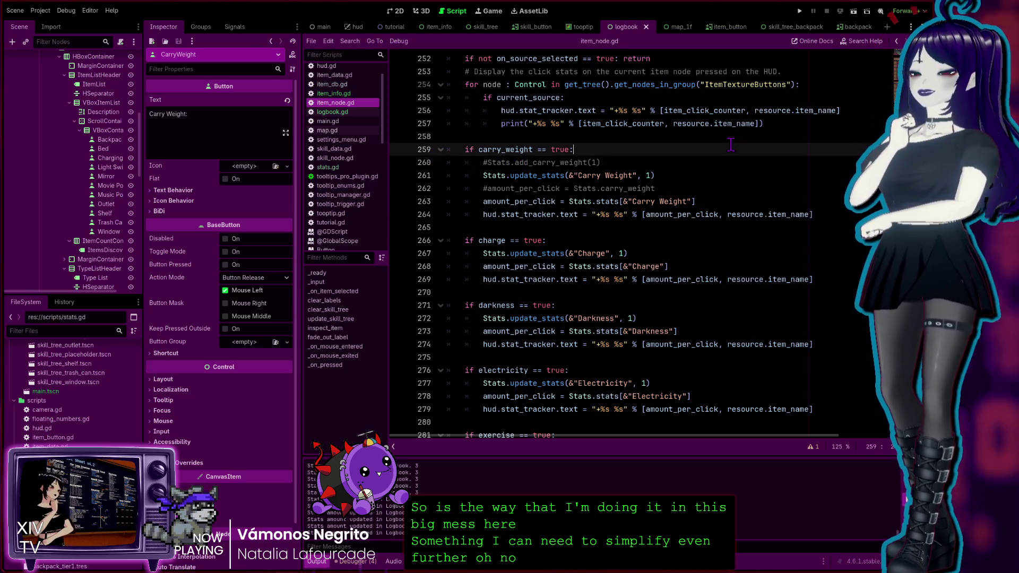
# Trace amount_per_click and the Carry Weight stats lookup, then select lines 259–264.
pyautogui.doubleClick(509, 201)
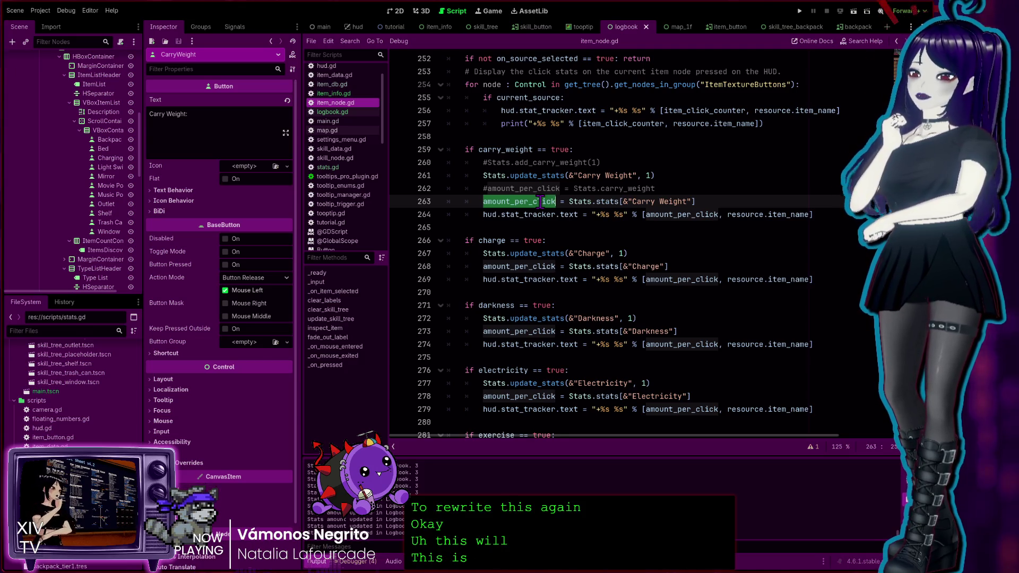
pyautogui.doubleClick(509, 149)
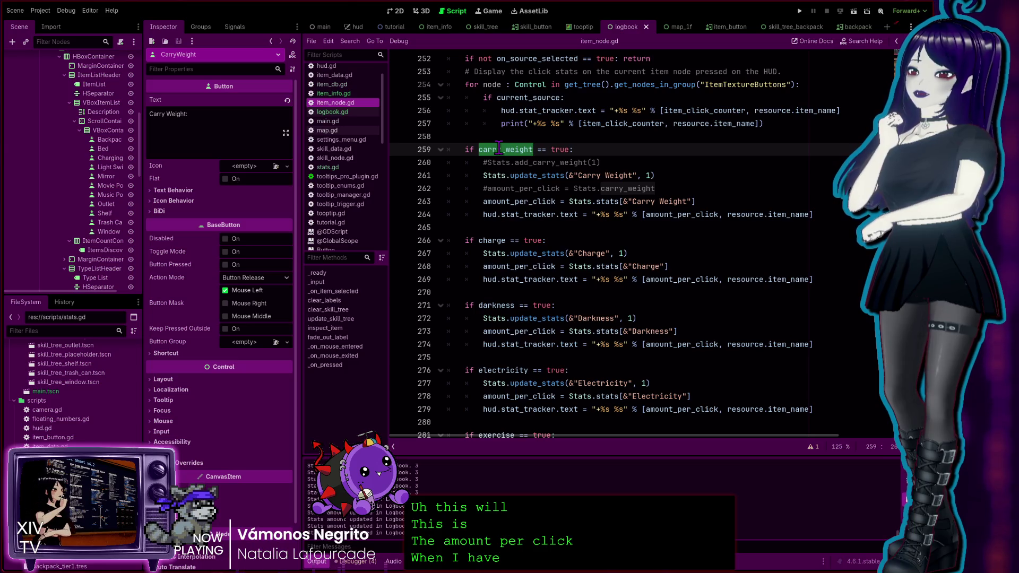
pyautogui.doubleClick(599, 201)
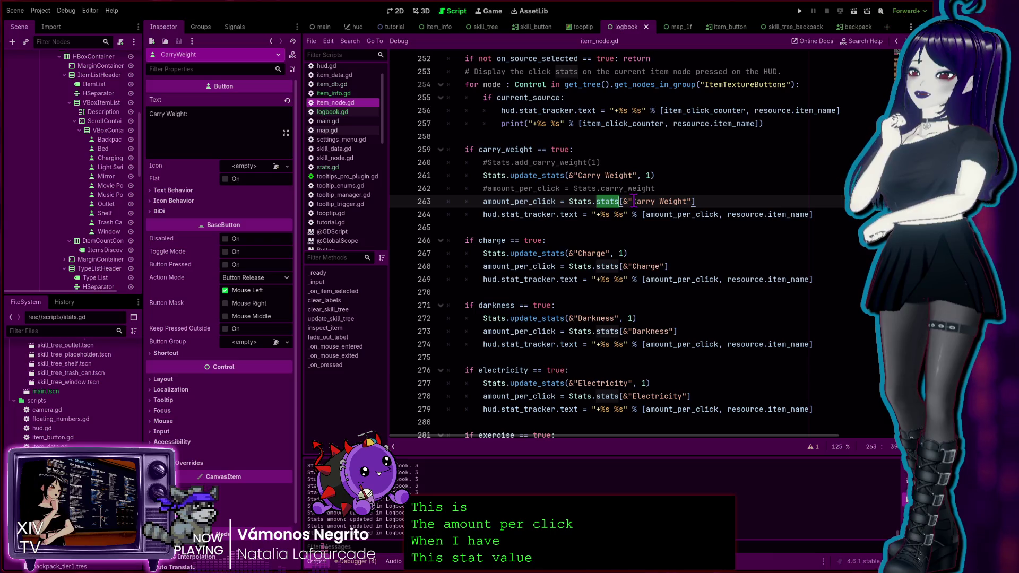
pyautogui.moveTo(696, 201); pyautogui.dragTo(571, 202)
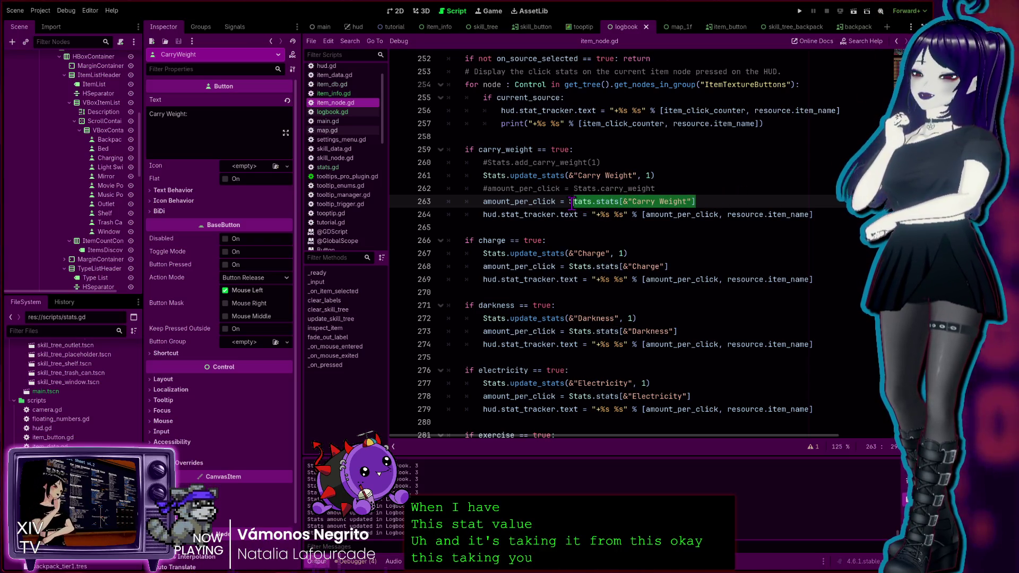
pyautogui.doubleClick(518, 201)
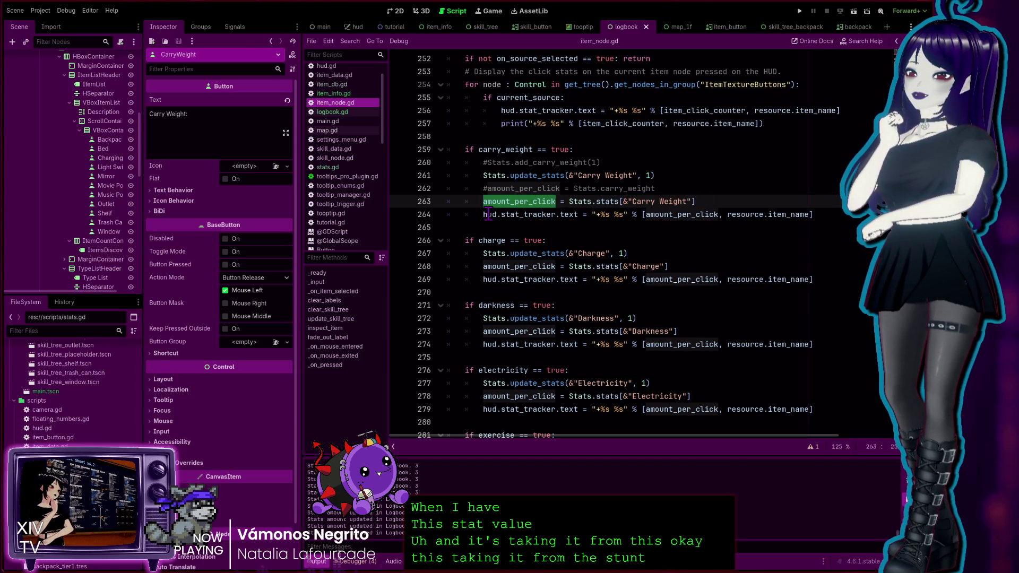
pyautogui.click(525, 215)
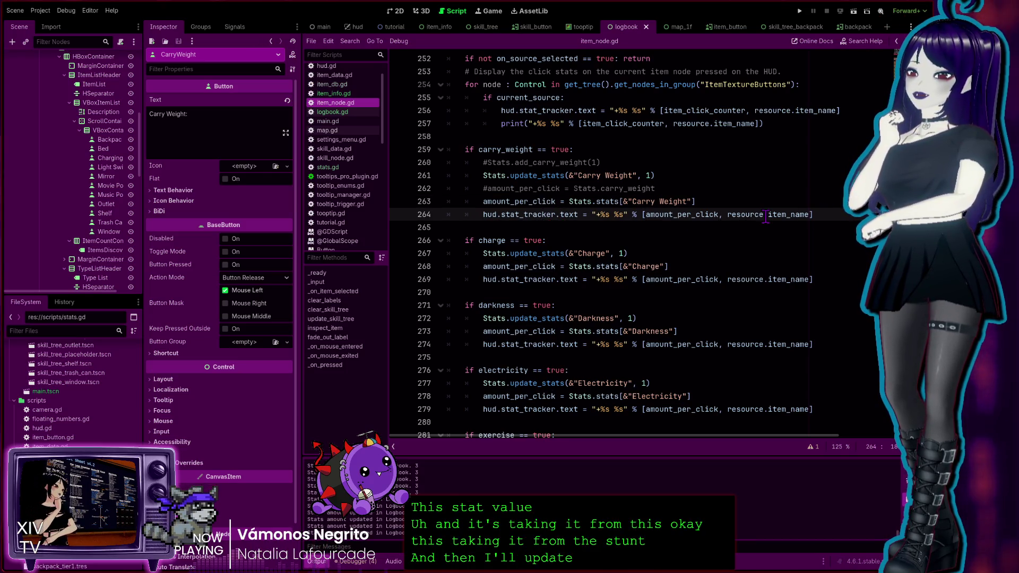
pyautogui.moveTo(815, 212)
pyautogui.mouseDown()
pyautogui.moveTo(393, 202)
pyautogui.moveTo(383, 149)
pyautogui.mouseUp()
pyautogui.hotkey('ctrl', 'c')
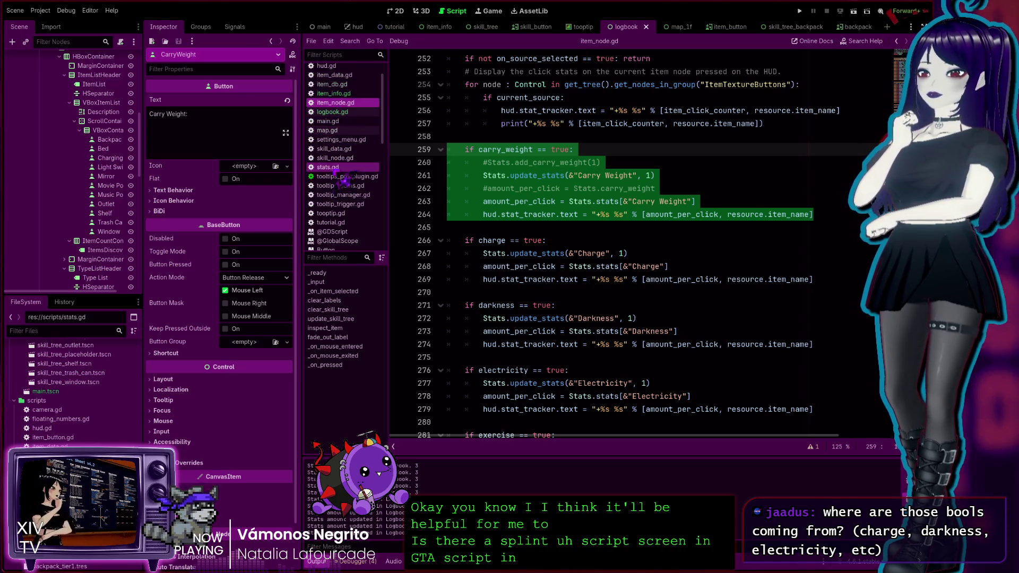
pyautogui.click(333, 168)
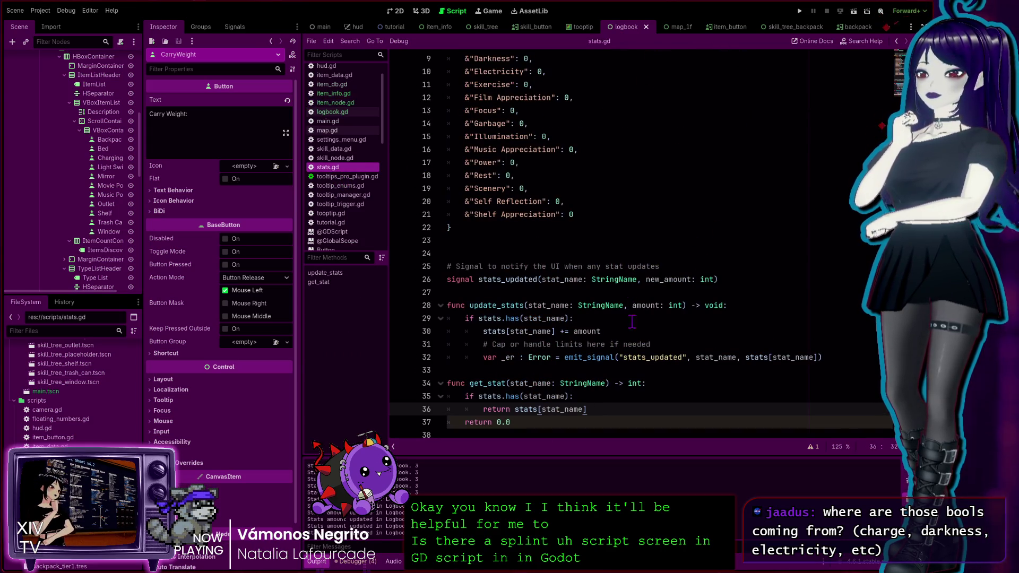
# Glance at item_node.gd, then return to logbook.gd with the caret on empty line 49.
pyautogui.click(340, 103)
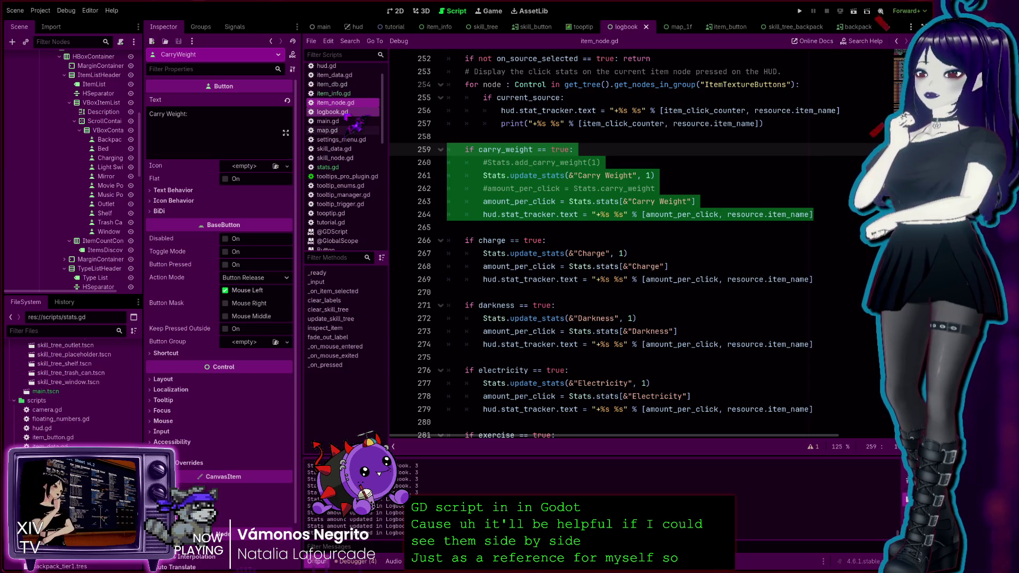
pyautogui.click(339, 111)
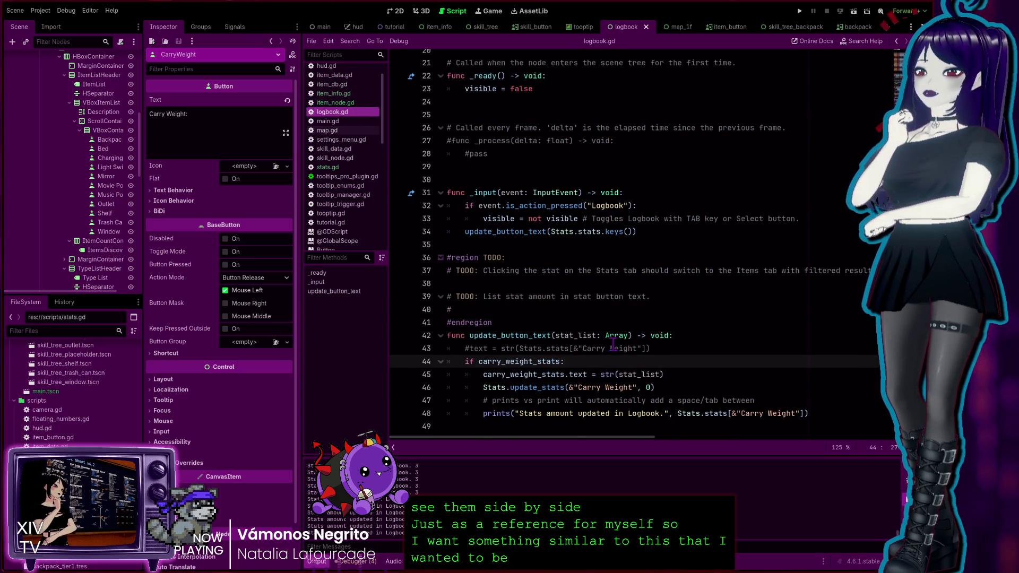
pyautogui.click(470, 427)
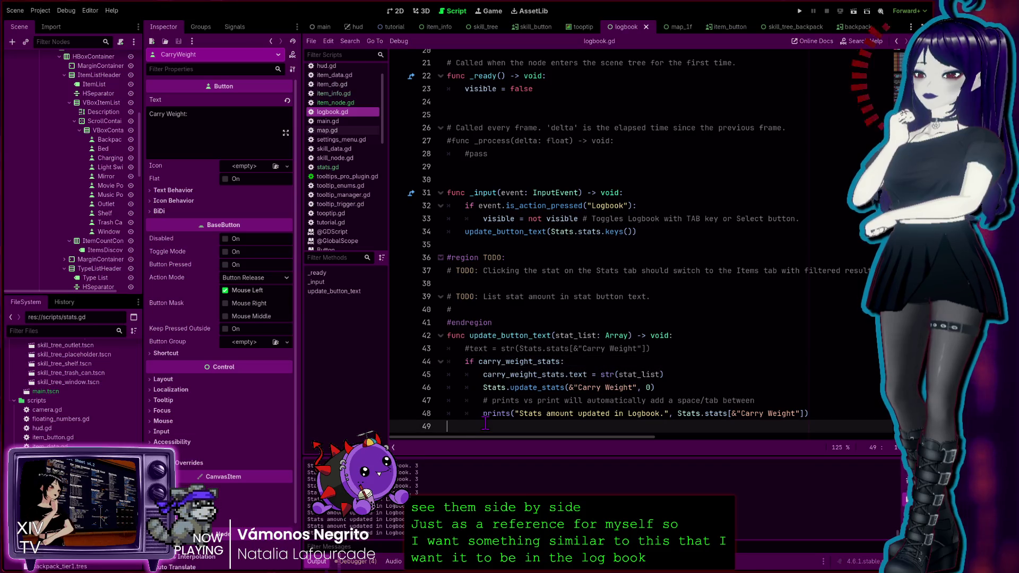
# Paste the copied carry_weight block into logbook.gd and comment it out with Ctrl+K.
pyautogui.hotkey('ctrl', 'v')
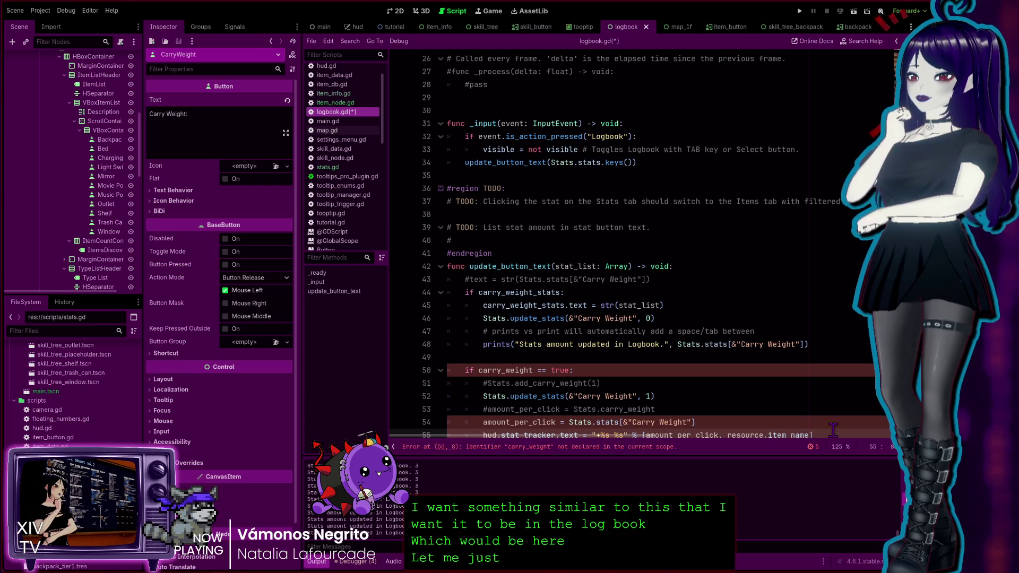
pyautogui.moveTo(829, 427); pyautogui.dragTo(351, 364)
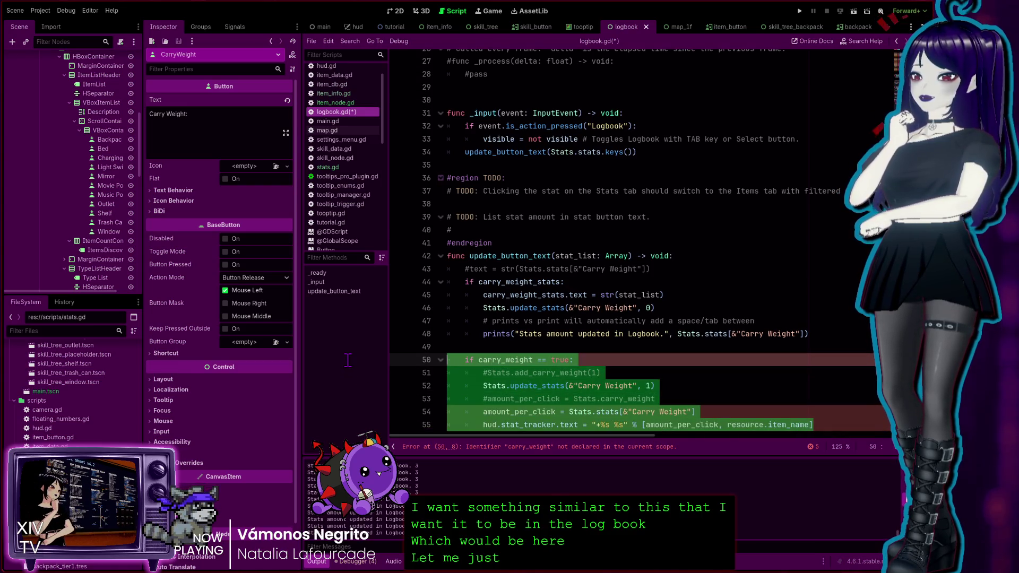
pyautogui.hotkey('ctrl', 'k')
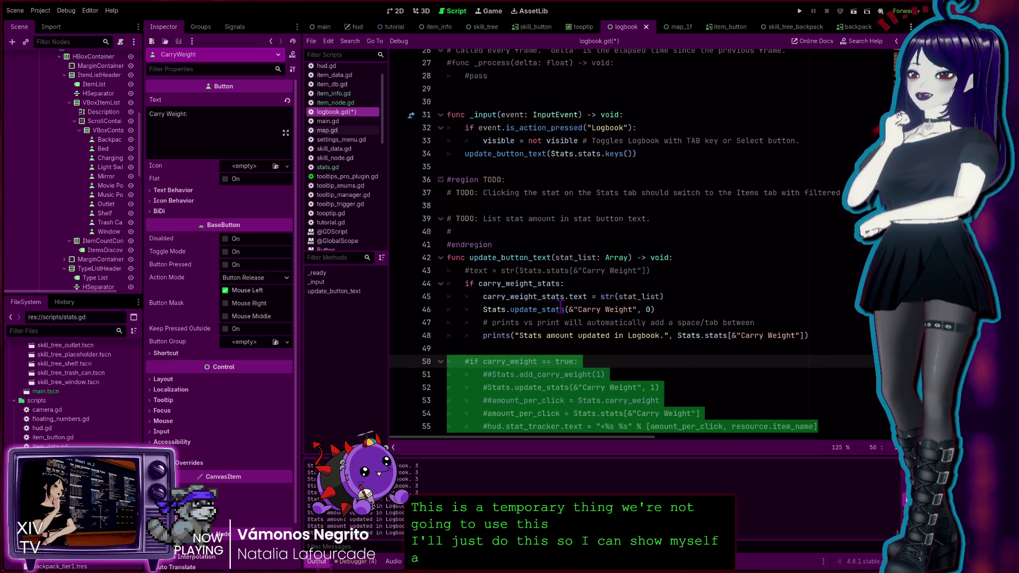
# Highlight the uses of carry_weight_stats, including line 45, then switch to stats.gd.
pyautogui.doubleClick(530, 284)
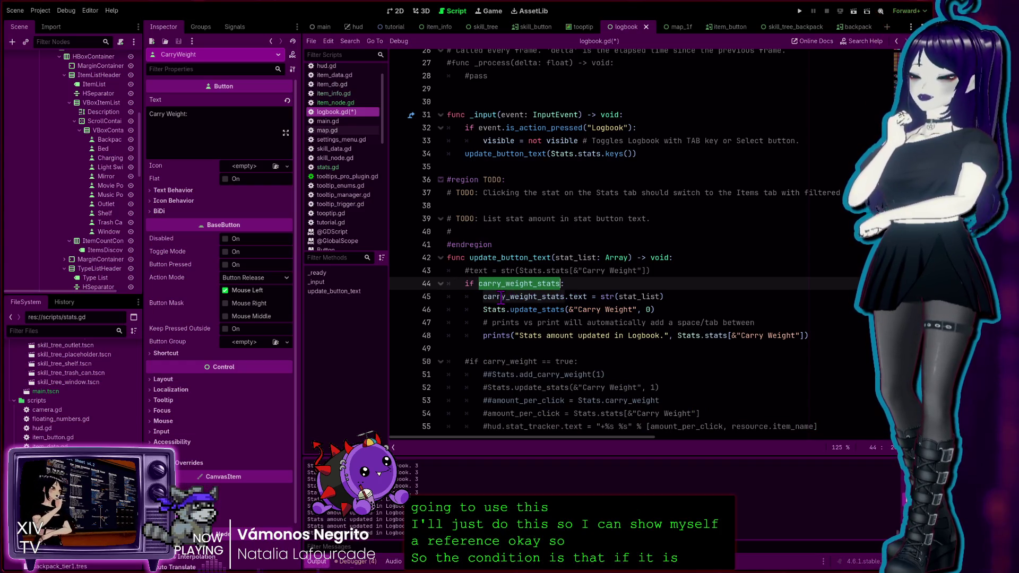
pyautogui.doubleClick(502, 297)
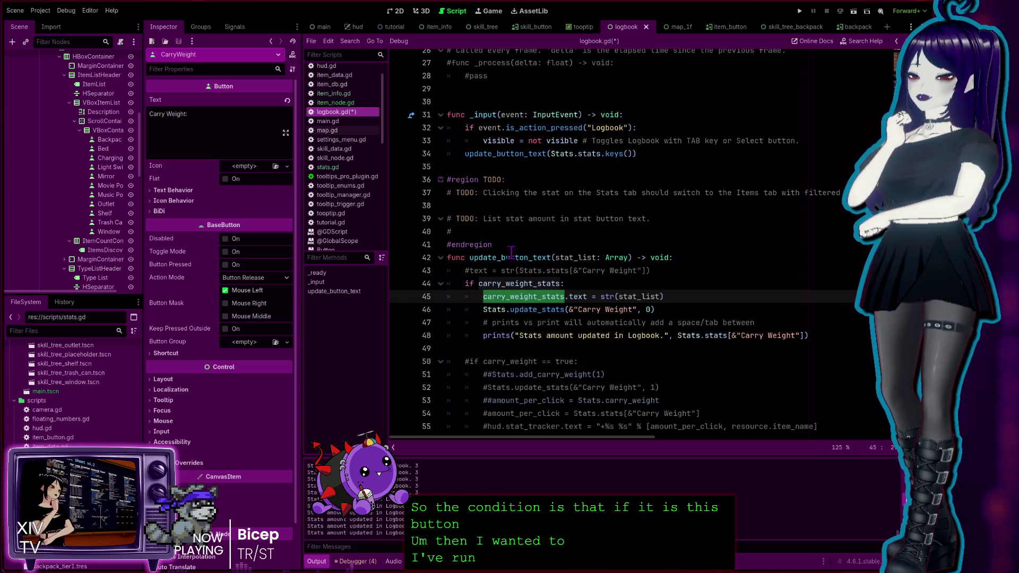
pyautogui.click(337, 167)
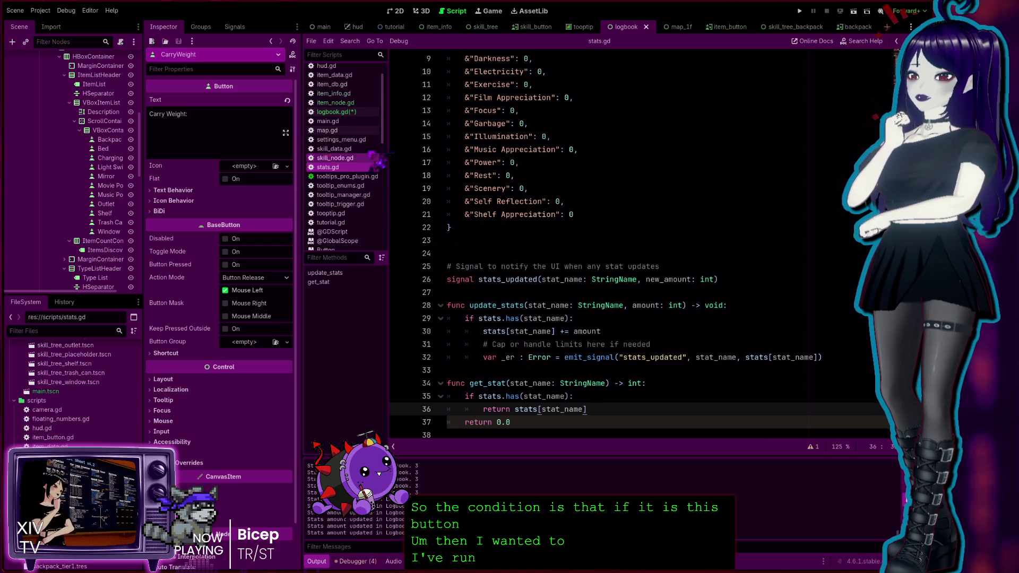
# Check the update_stats definition in stats.gd, then return to logbook.gd's commented carry_weight block.
pyautogui.click(337, 112)
pyautogui.keyDown('ctrl'); pyautogui.click(684, 335); pyautogui.keyUp('ctrl')
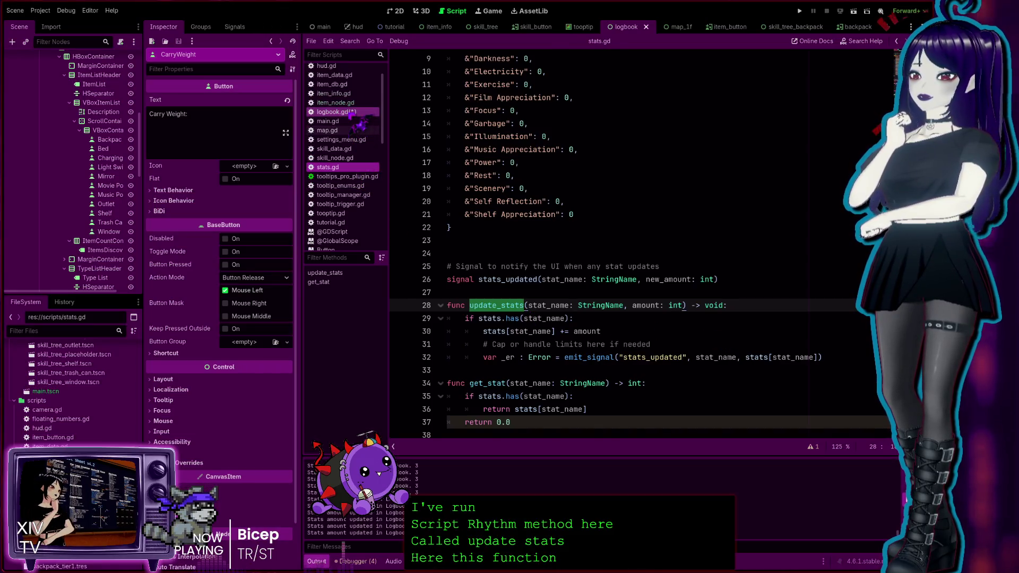
pyautogui.click(336, 112)
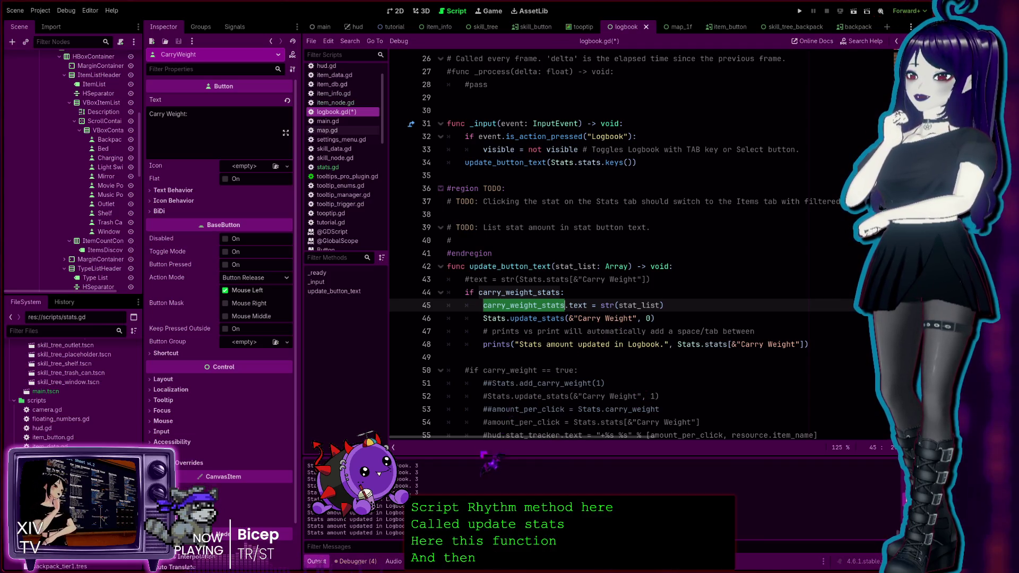
pyautogui.scroll(-1, 595, 427)
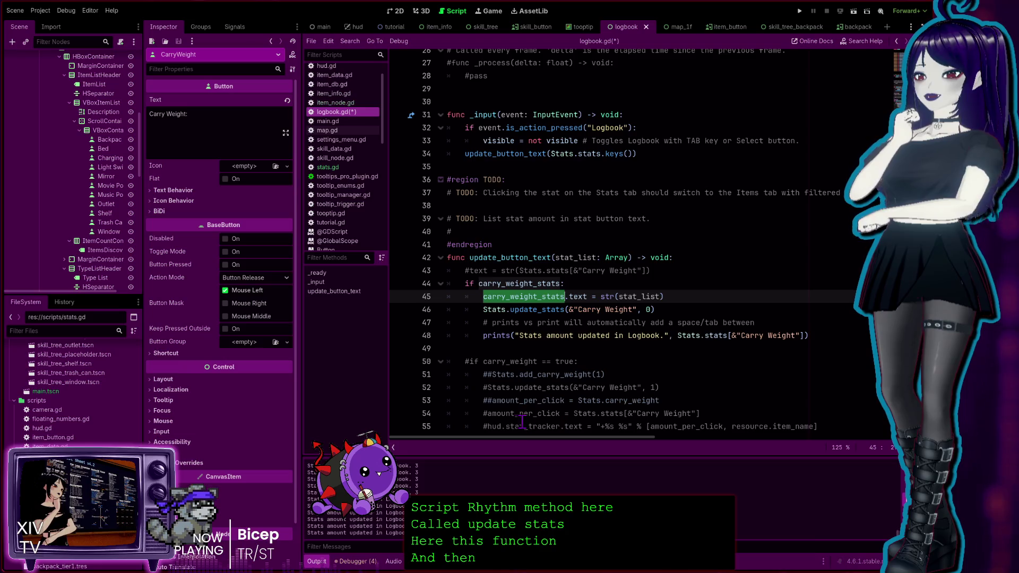
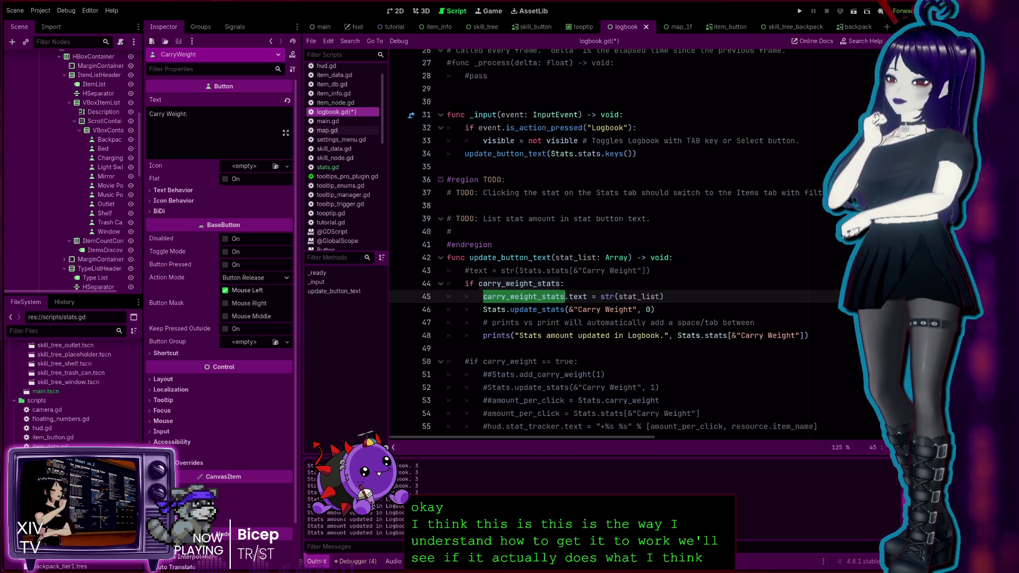
# Open item_node.gd and scroll to the top to view its exported stat booleans and bonus integers.
pyautogui.click(340, 102)
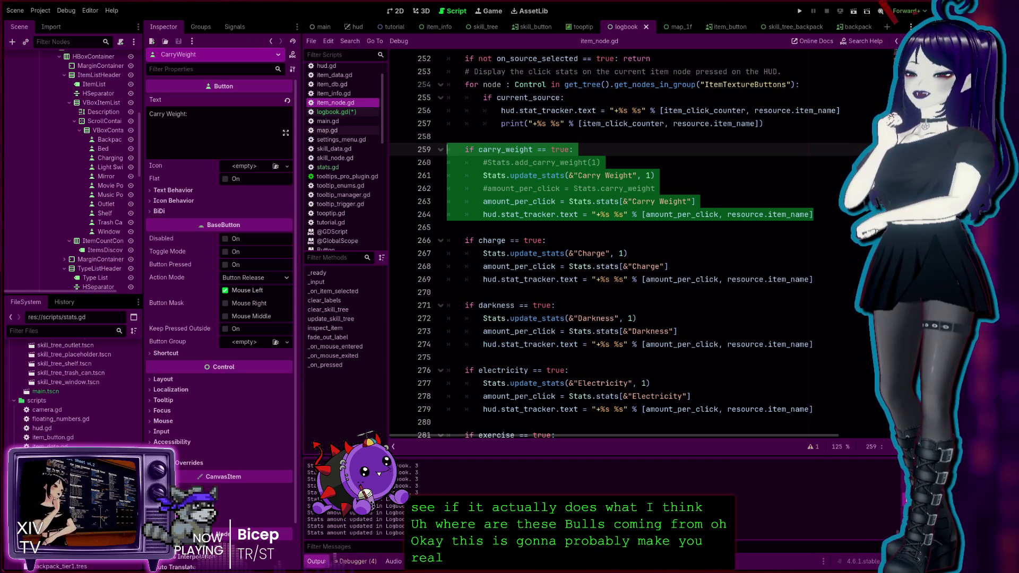
pyautogui.scroll(5, 498, 330)
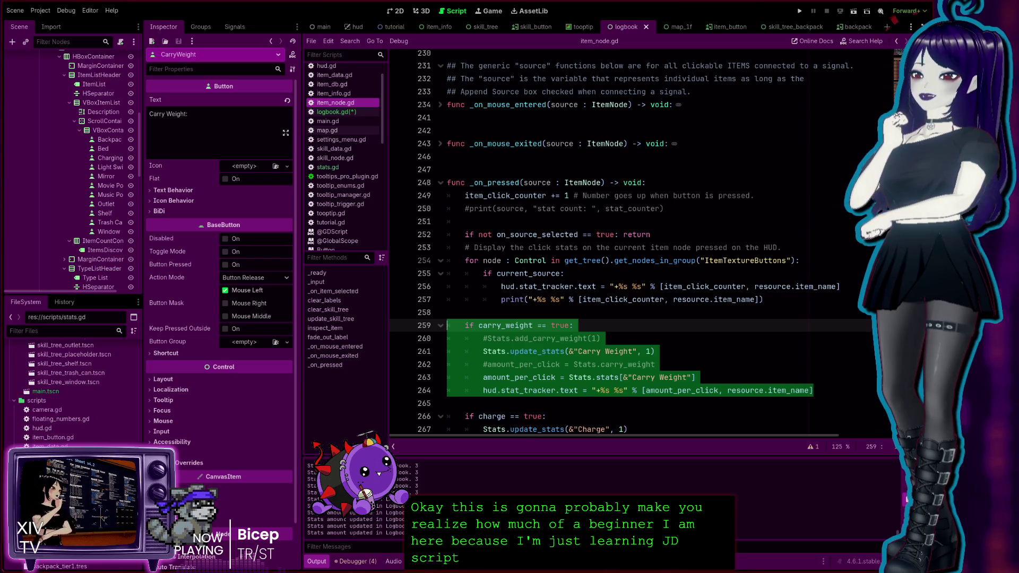
pyautogui.scroll(2, 665, 288)
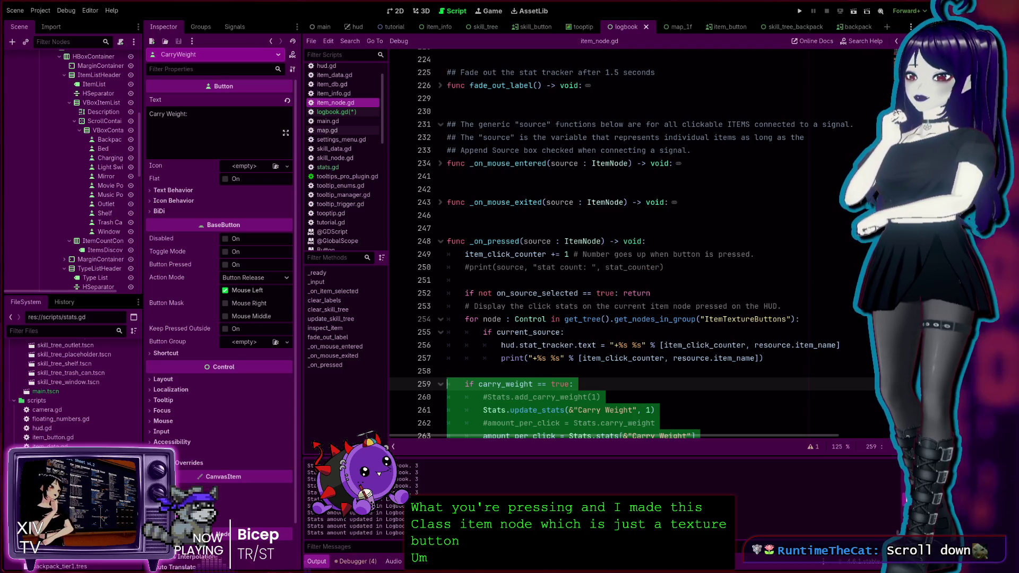
pyautogui.scroll(20, 615, 244)
pyautogui.scroll(8, 478, 193)
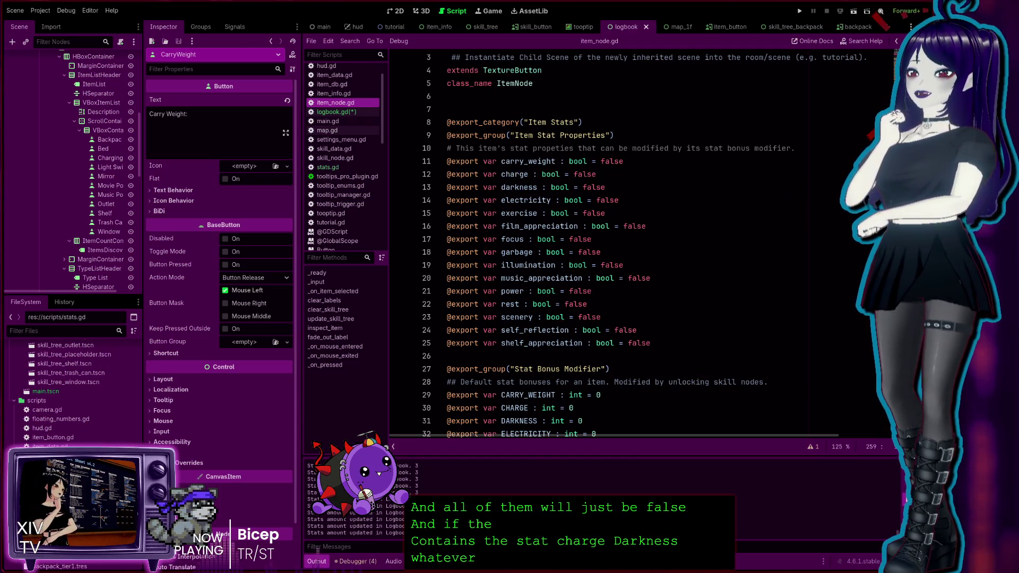
# Look over item_node.gd's per-stat if-blocks calling Stats.update_stats, then return to logbook.gd.
pyautogui.scroll(-20, 914, 59)
pyautogui.scroll(-20, 914, 60)
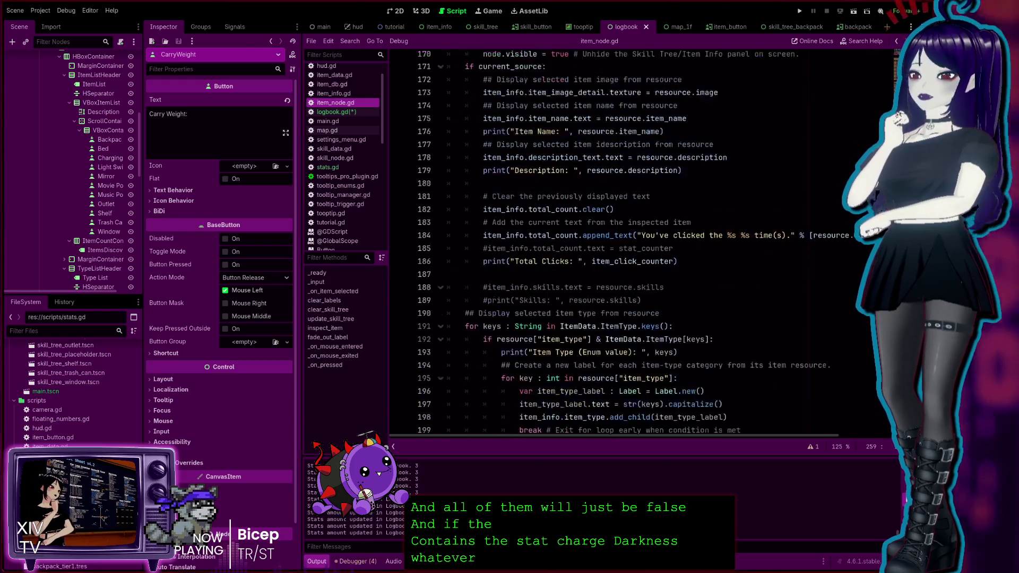
pyautogui.scroll(4, 401, 100)
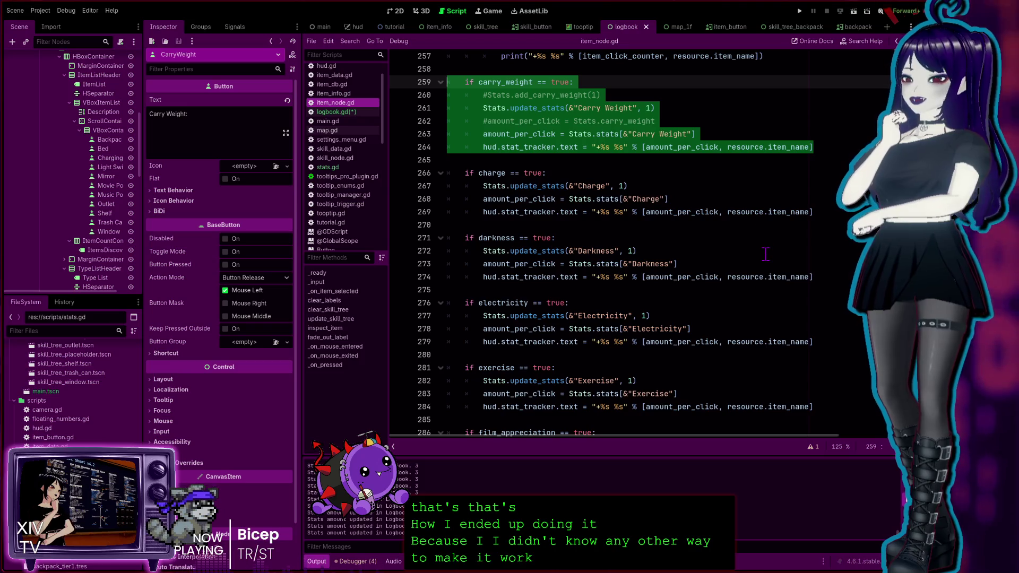
pyautogui.scroll(-10, 758, 233)
pyautogui.scroll(-10, 766, 254)
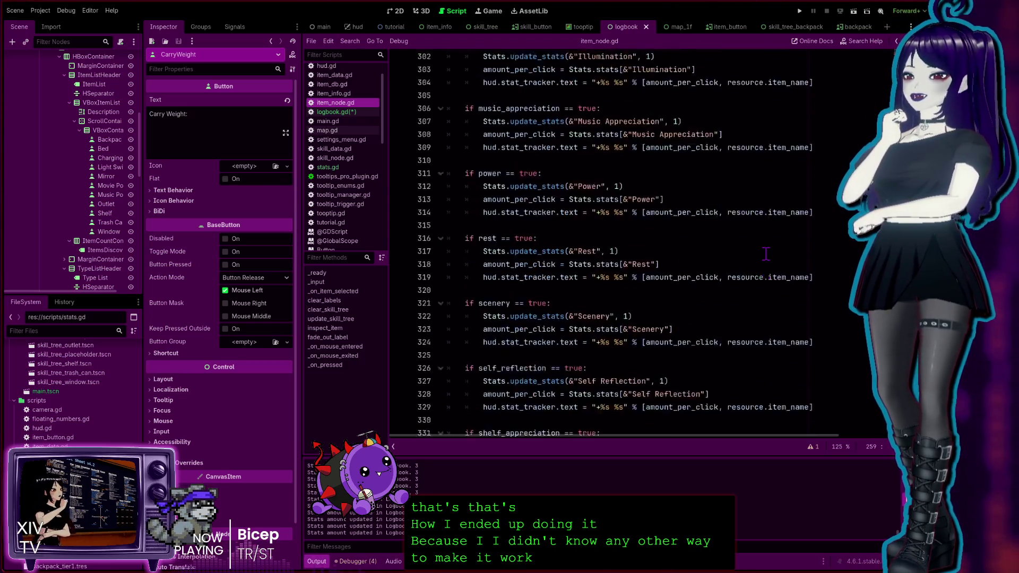
pyautogui.scroll(5, 767, 252)
pyautogui.scroll(16, 767, 252)
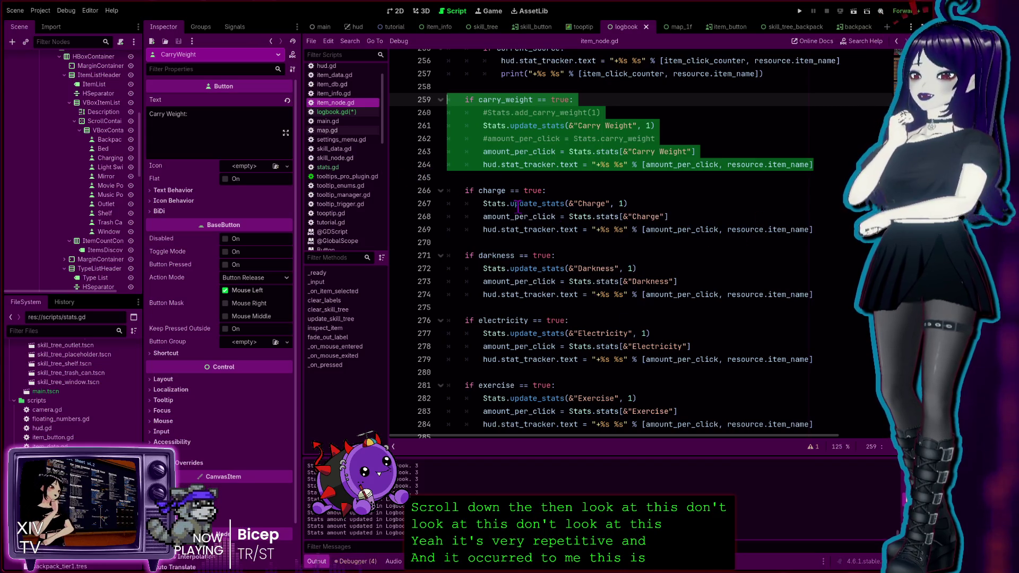
pyautogui.click(350, 112)
pyautogui.scroll(-1, 638, 317)
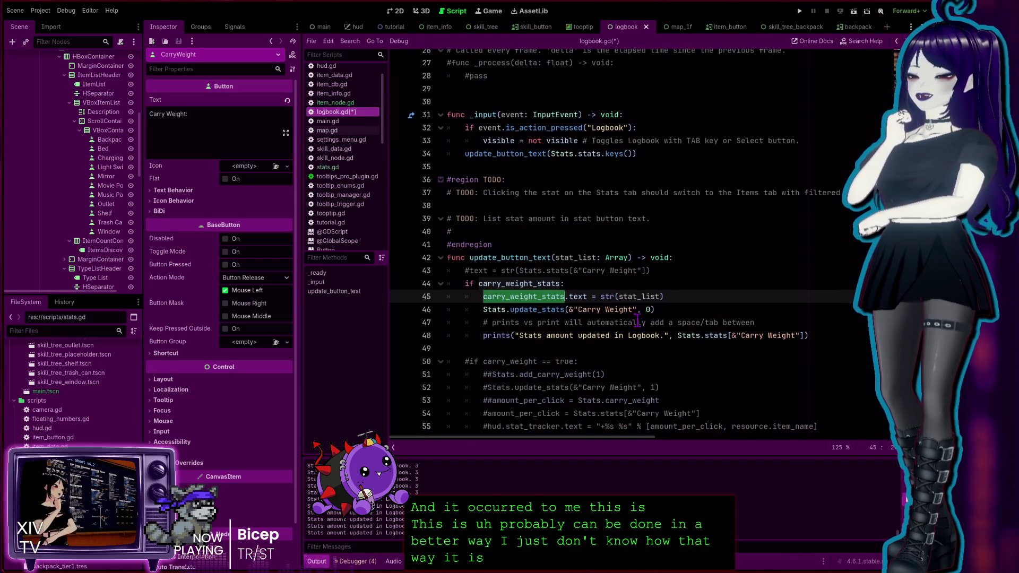
pyautogui.click(808, 336)
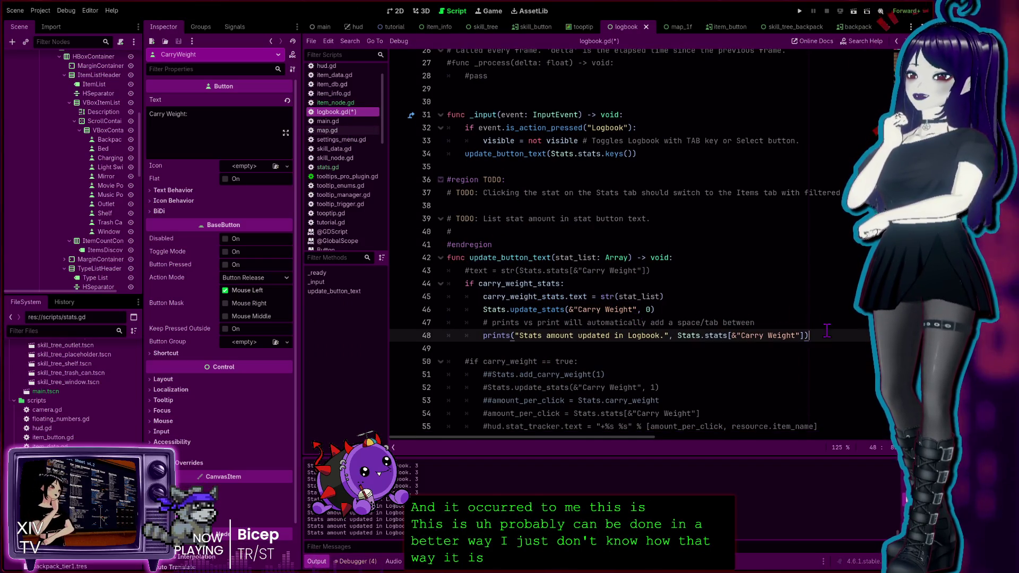
pyautogui.click(689, 297)
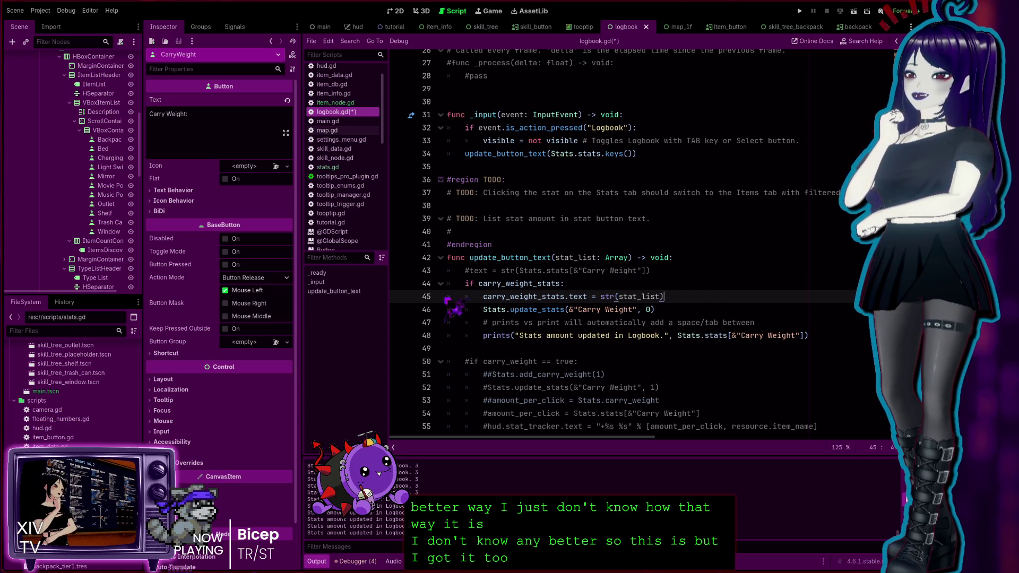
pyautogui.click(593, 285)
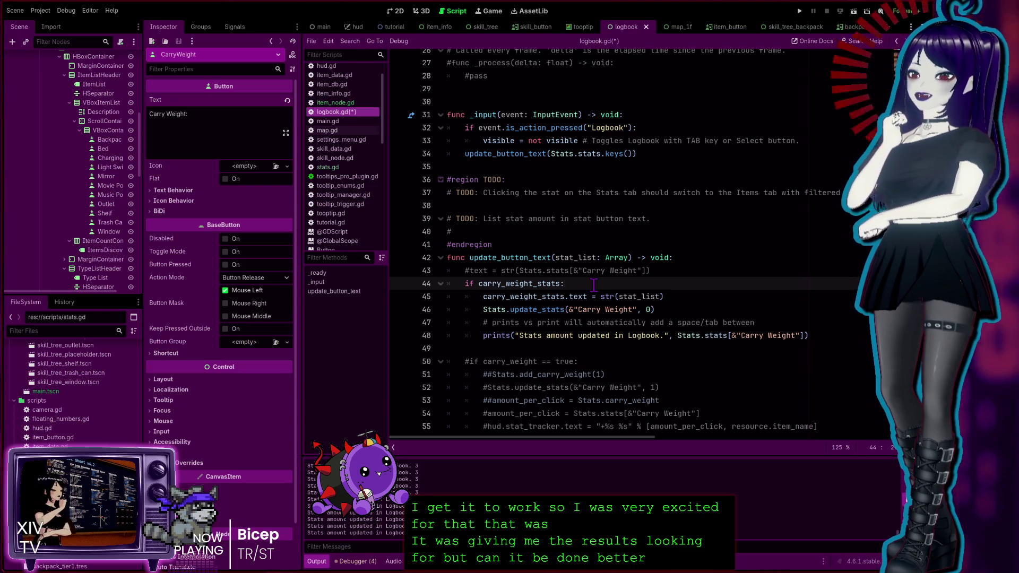
pyautogui.click(698, 309)
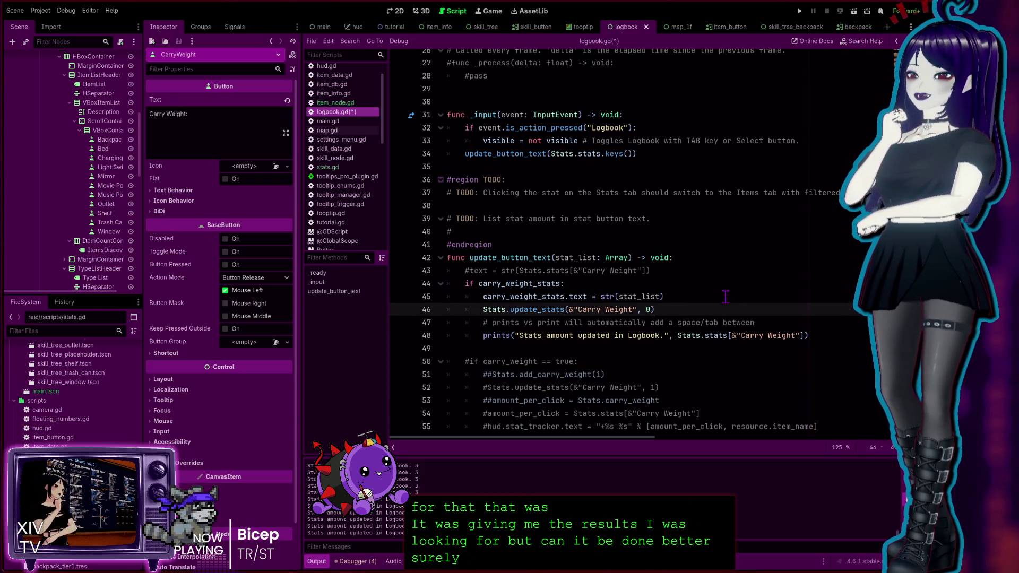
pyautogui.click(688, 284)
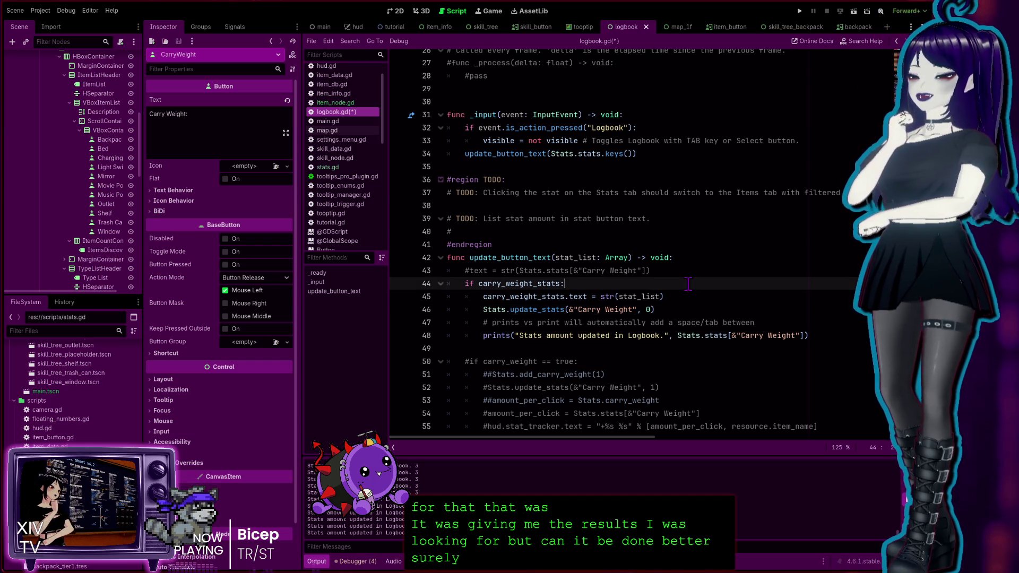
pyautogui.click(766, 322)
pyautogui.click(825, 337)
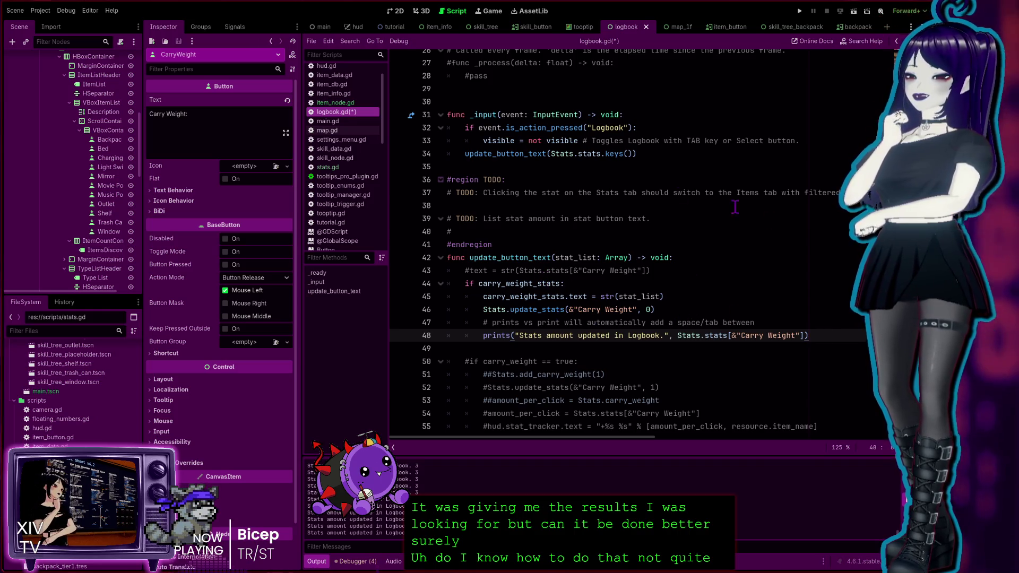
pyautogui.click(677, 308)
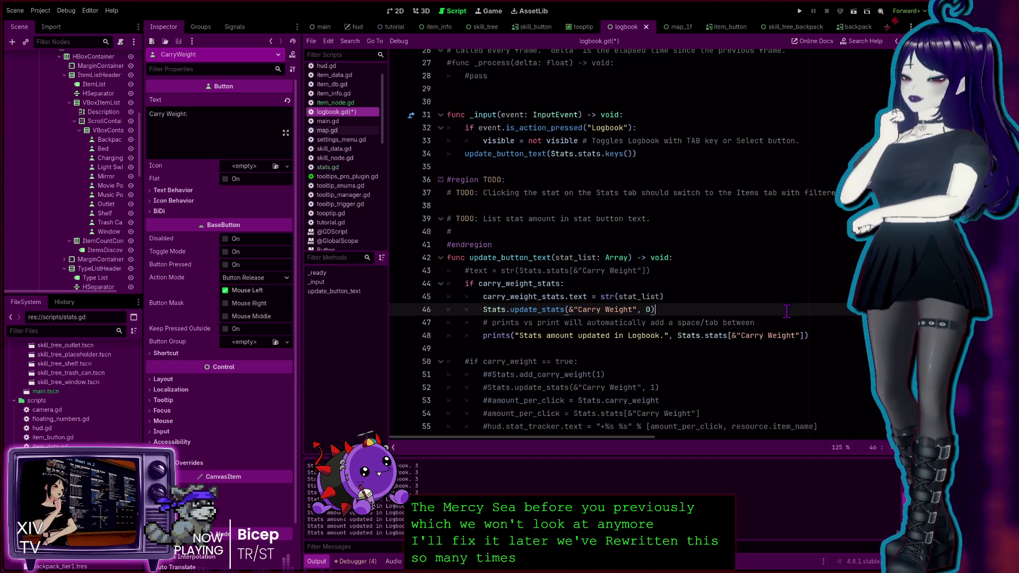
pyautogui.click(699, 295)
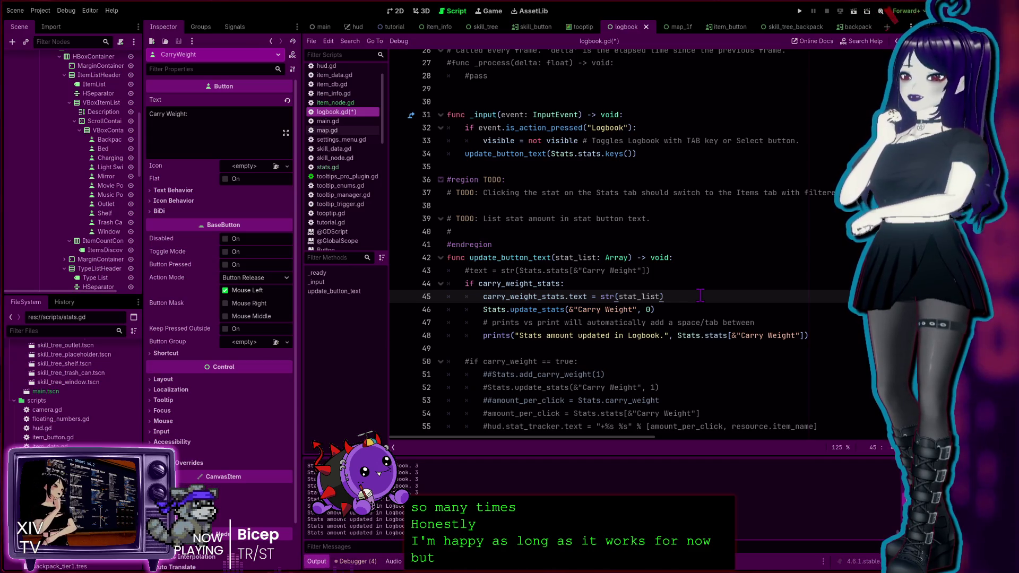
pyautogui.click(672, 309)
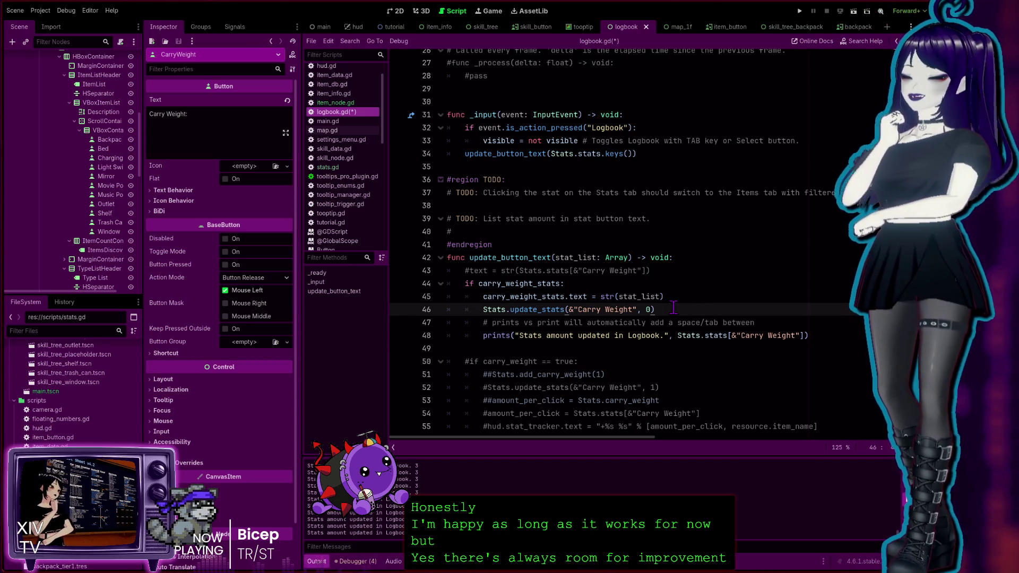
pyautogui.click(618, 286)
pyautogui.click(689, 257)
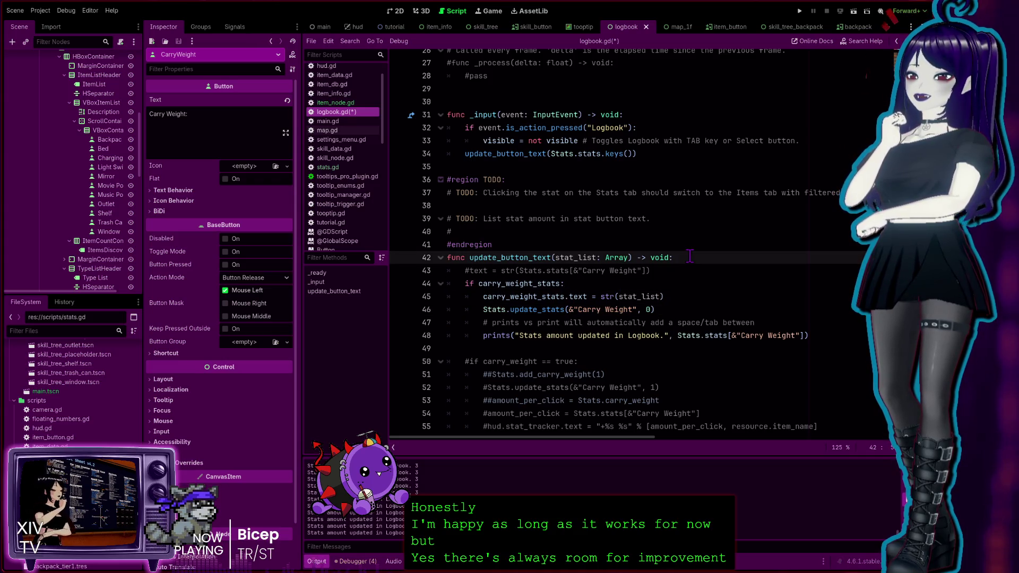
pyautogui.click(582, 285)
pyautogui.click(708, 293)
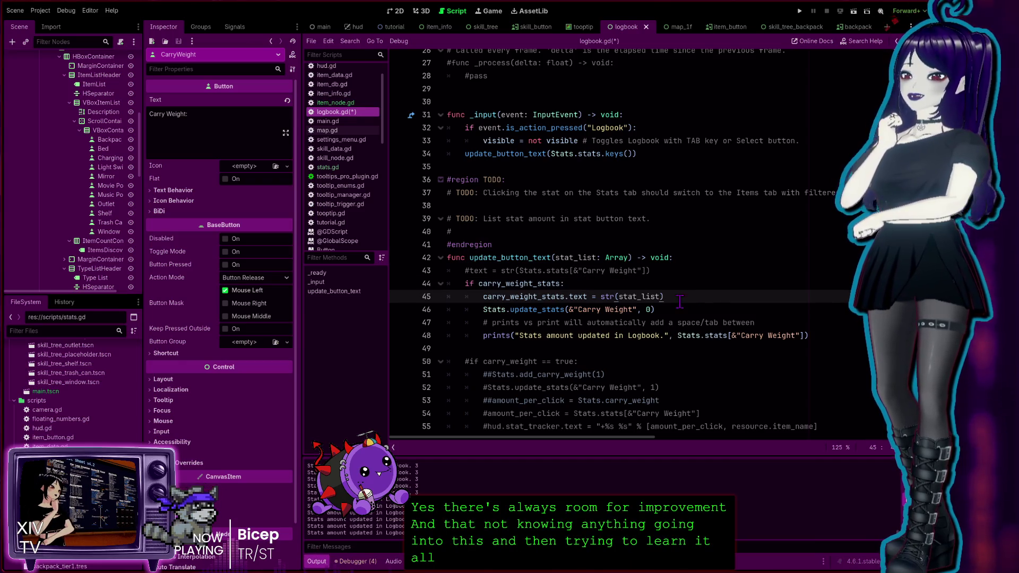
pyautogui.click(677, 307)
# Under 'if carry_weight_stats:', add carry_weight_stats.text = str(stat_list) and Stats.update_stats(&"Carry Weight", 0).
pyautogui.click(613, 279)
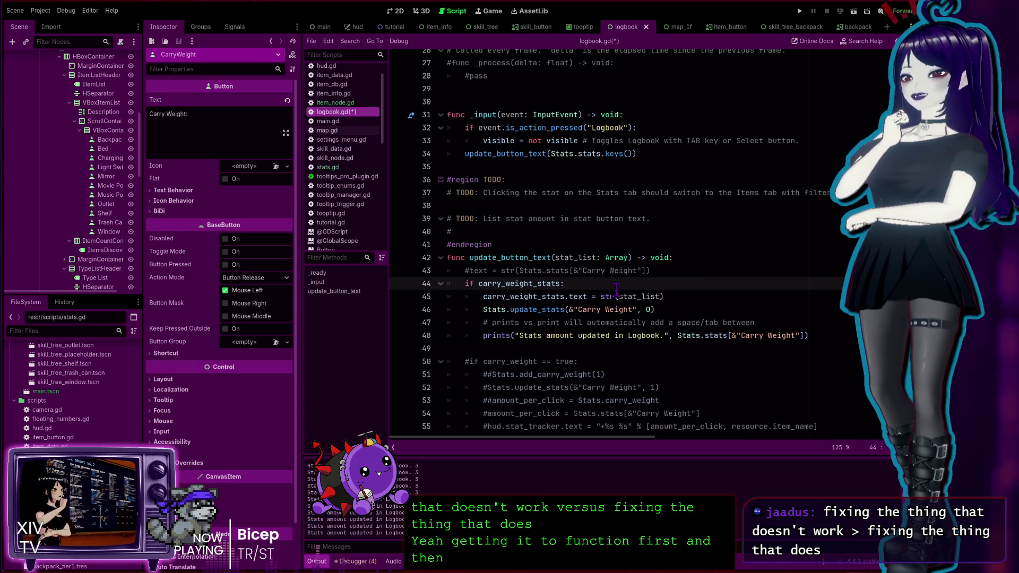
pyautogui.click(678, 309)
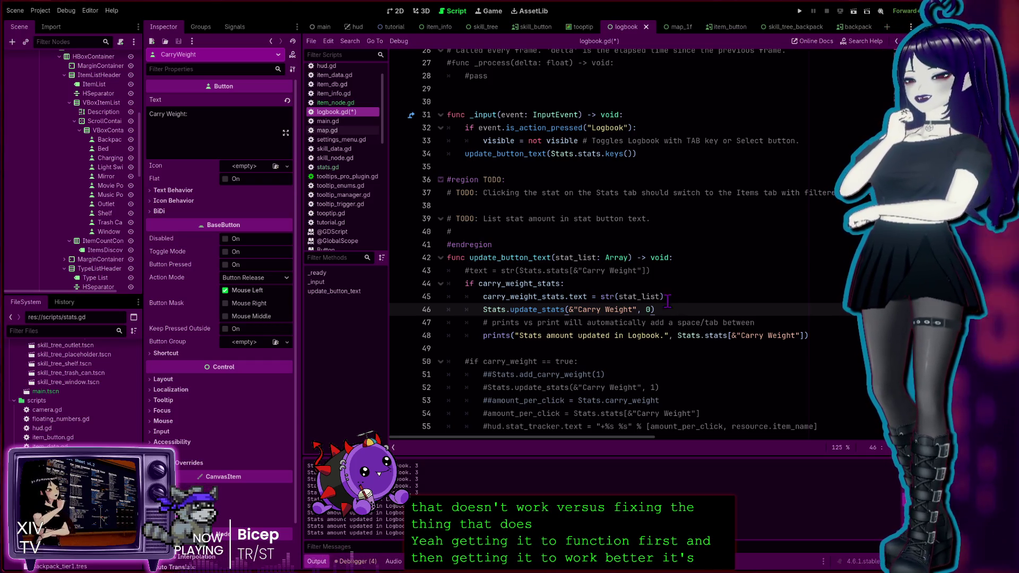
pyautogui.click(592, 257)
pyautogui.click(577, 285)
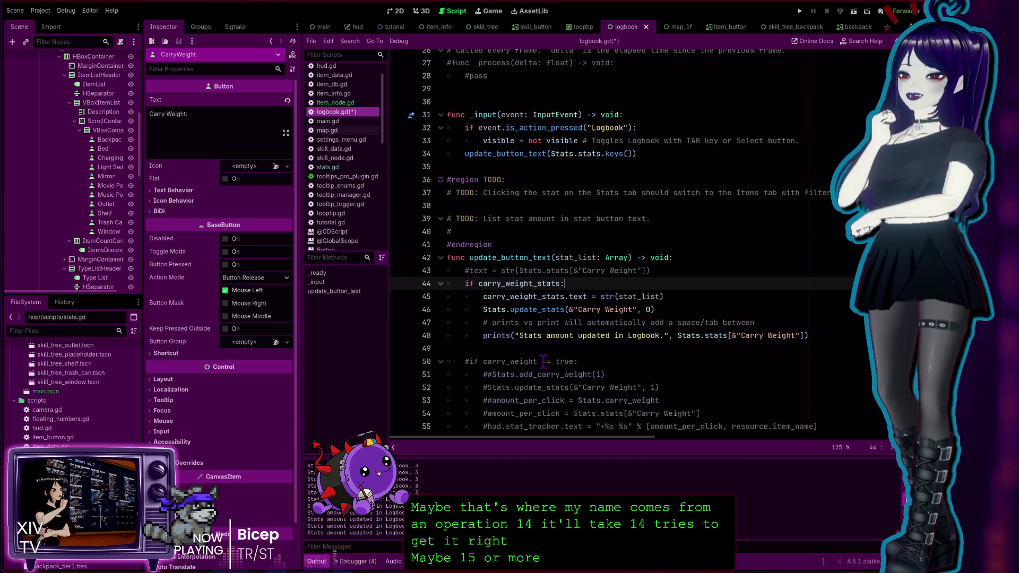
pyautogui.click(582, 360)
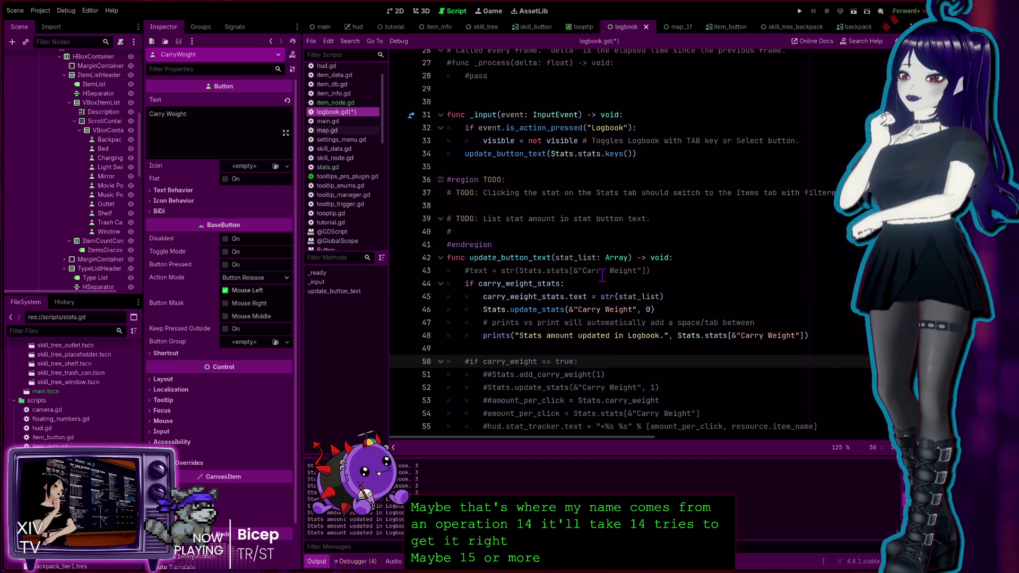
pyautogui.click(701, 300)
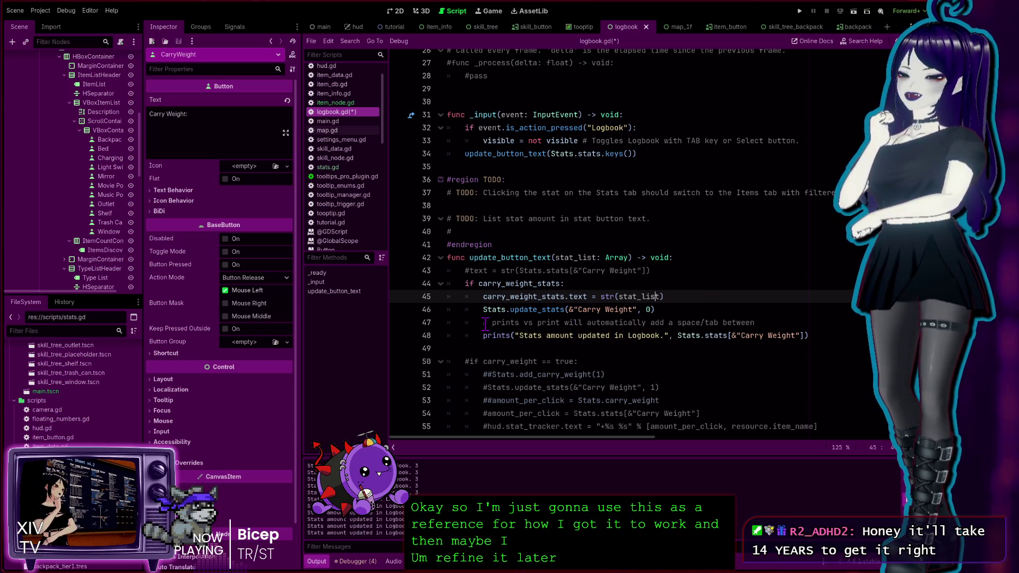
pyautogui.click(675, 400)
# Delete the obsolete ##amount_per_click and ##add_carry_weight comment lines.
pyautogui.hotkey('shift', 'Left')
pyautogui.hotkey('shift', 'Left')
pyautogui.hotkey('shift', 'Left')
pyautogui.tripleClick(572, 400)
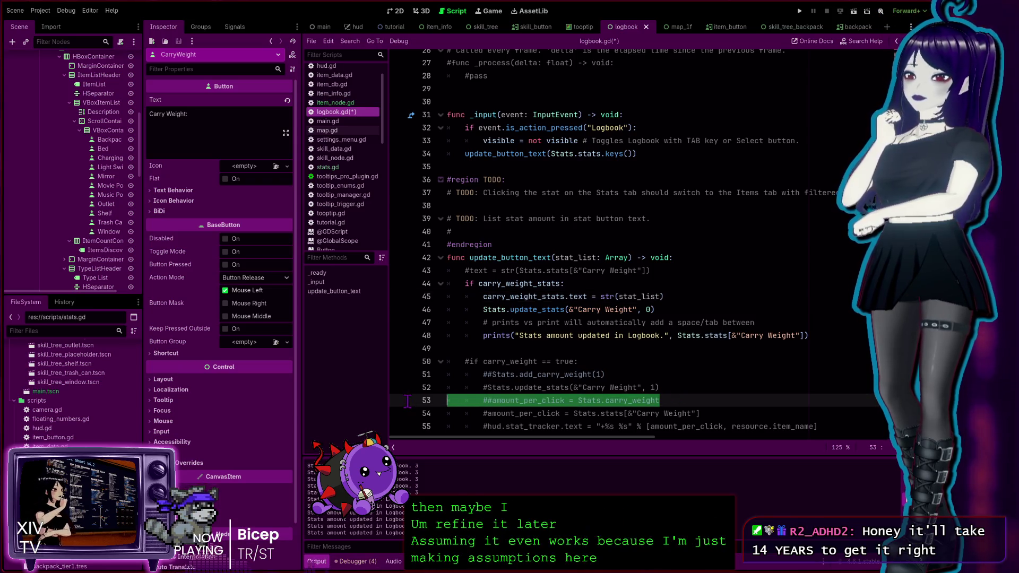
pyautogui.press('BackSpace')
pyautogui.press('BackSpace')
pyautogui.moveTo(630, 377); pyautogui.dragTo(393, 378)
pyautogui.press('BackSpace')
pyautogui.press('Delete')
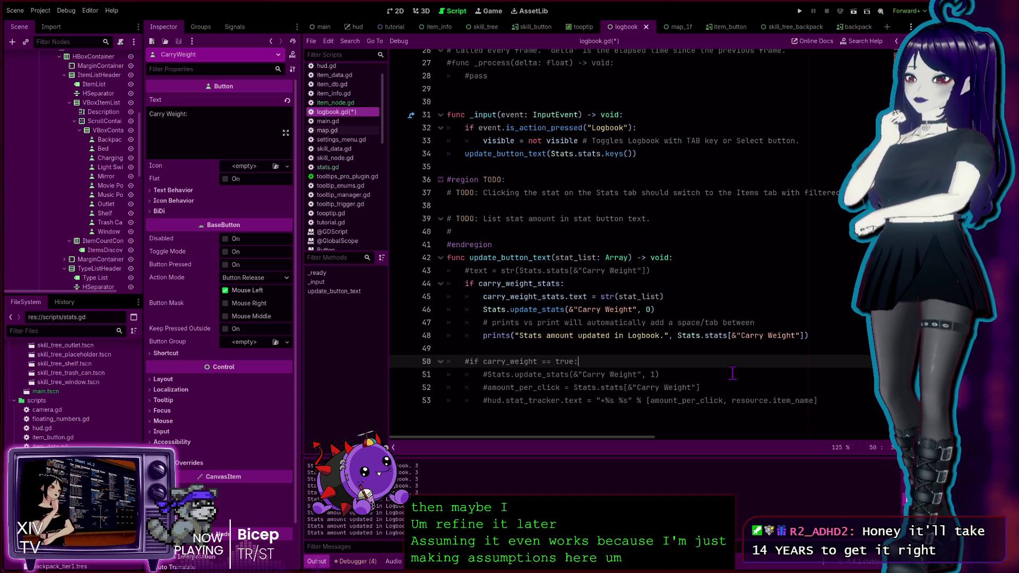
pyautogui.click(721, 370)
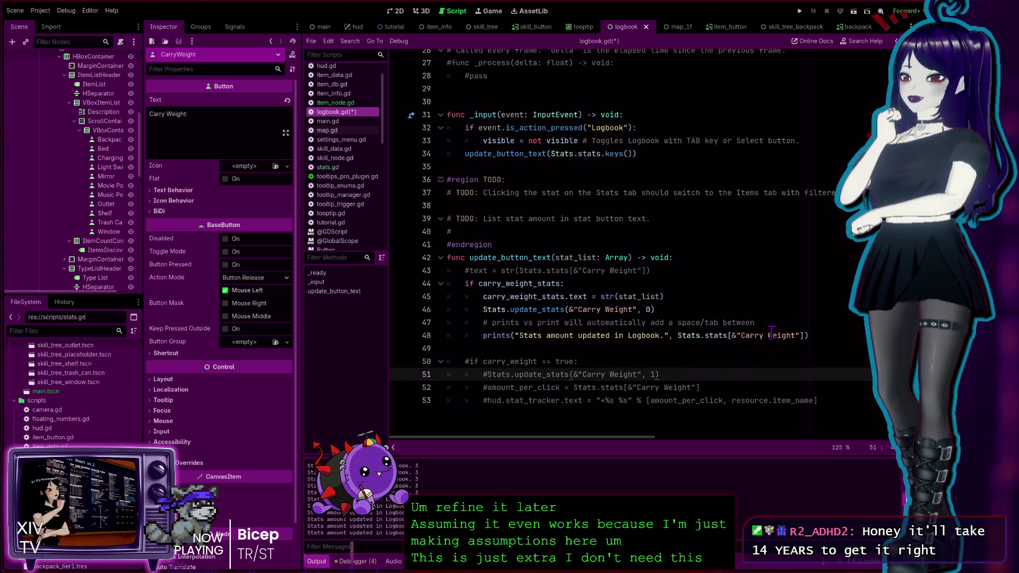
# Change the Carry Weight update amount from 0 to 1 and move the button text line below update_stats.
pyautogui.click(710, 284)
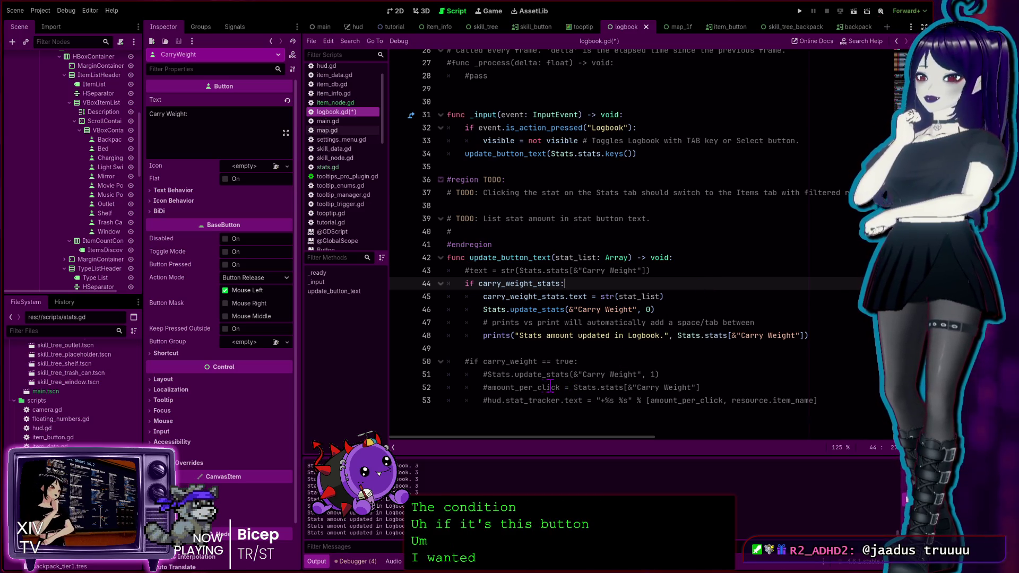
pyautogui.doubleClick(533, 374)
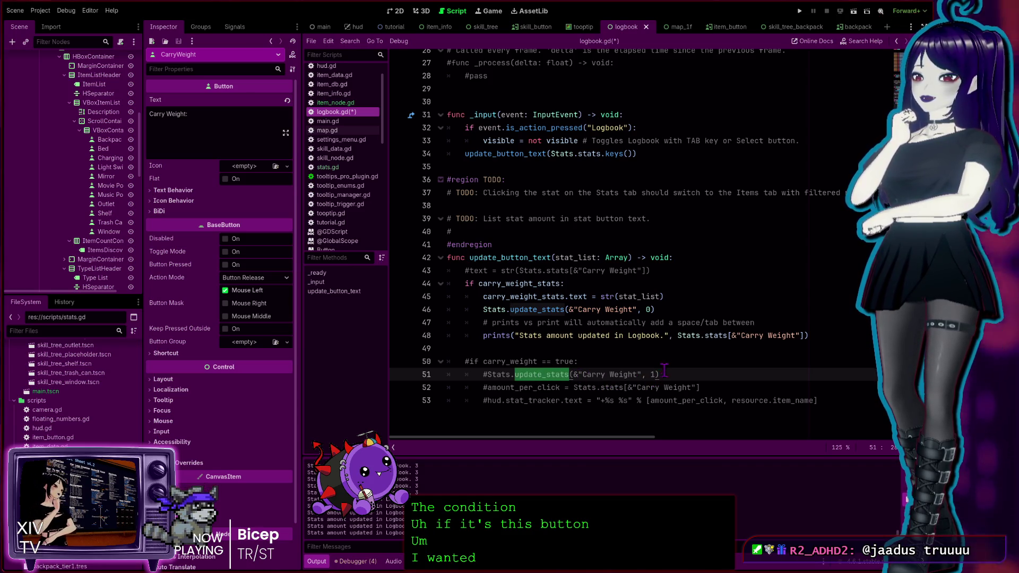
pyautogui.click(650, 311)
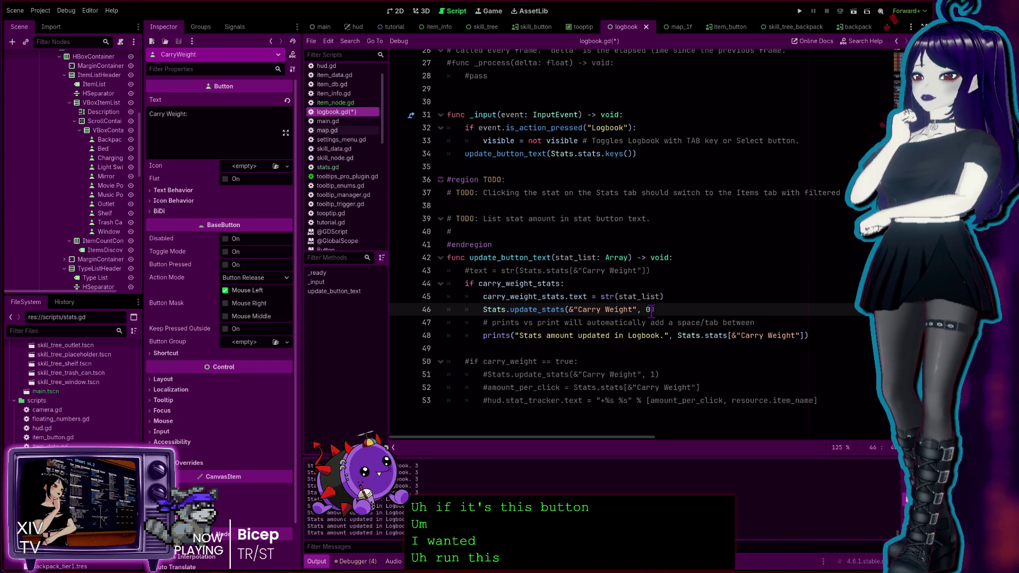
pyautogui.write('1')
pyautogui.moveTo(666, 293); pyautogui.dragTo(448, 296)
pyautogui.hotkey('ctrl', 'c')
pyautogui.hotkey('ctrl', 'shift', 'k')
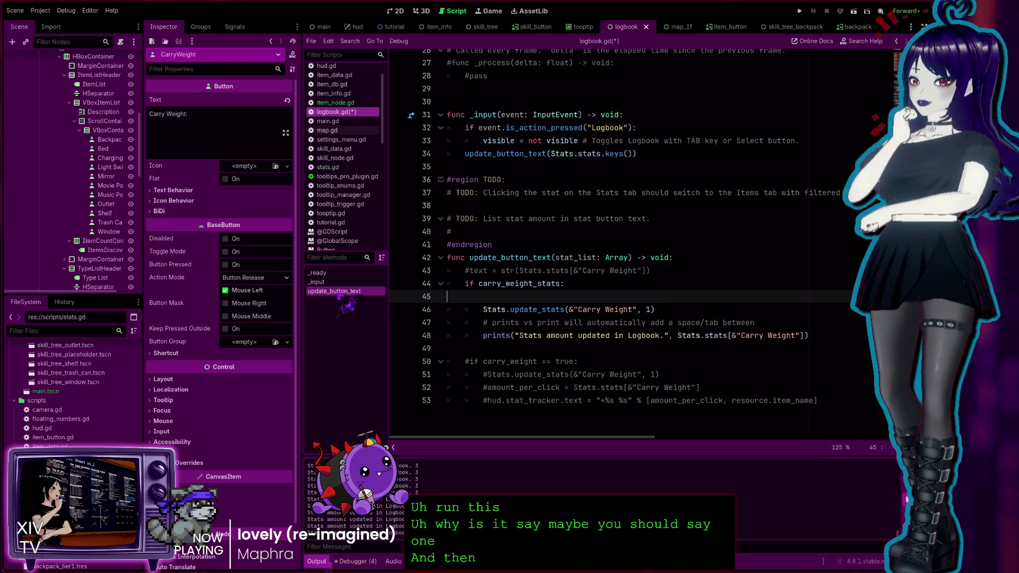
pyautogui.press('Down')
pyautogui.hotkey('ctrl', 'v')
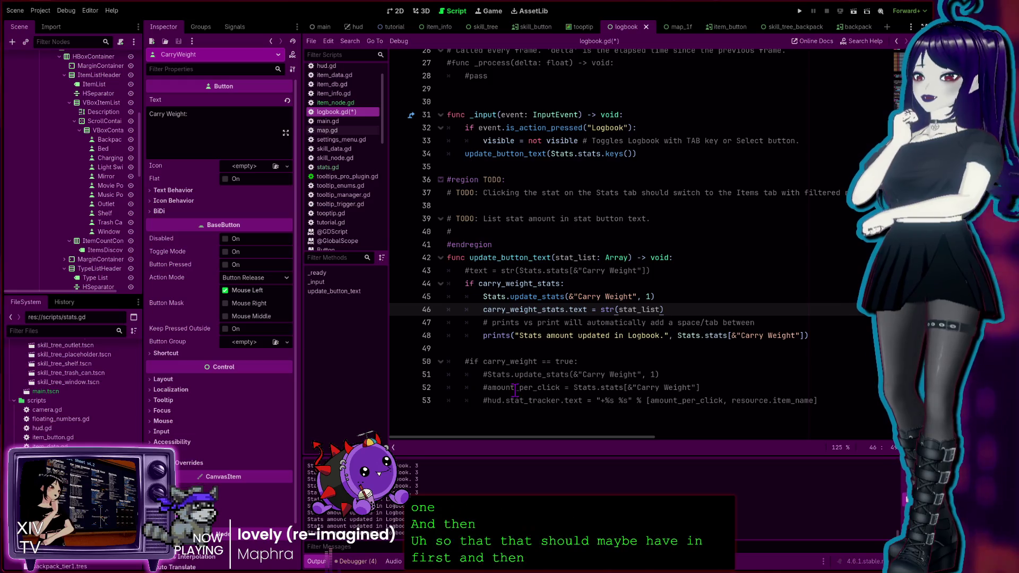
# Highlight carry_weight_stats, update_stats, amount_per_click and stat_tracker to compare with the old code.
pyautogui.doubleClick(531, 309)
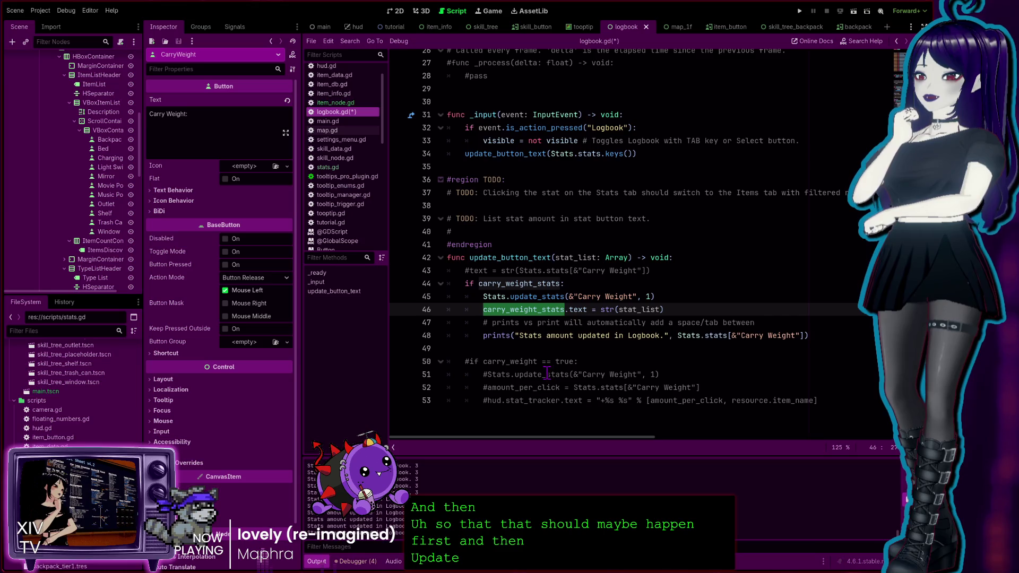
pyautogui.doubleClick(547, 374)
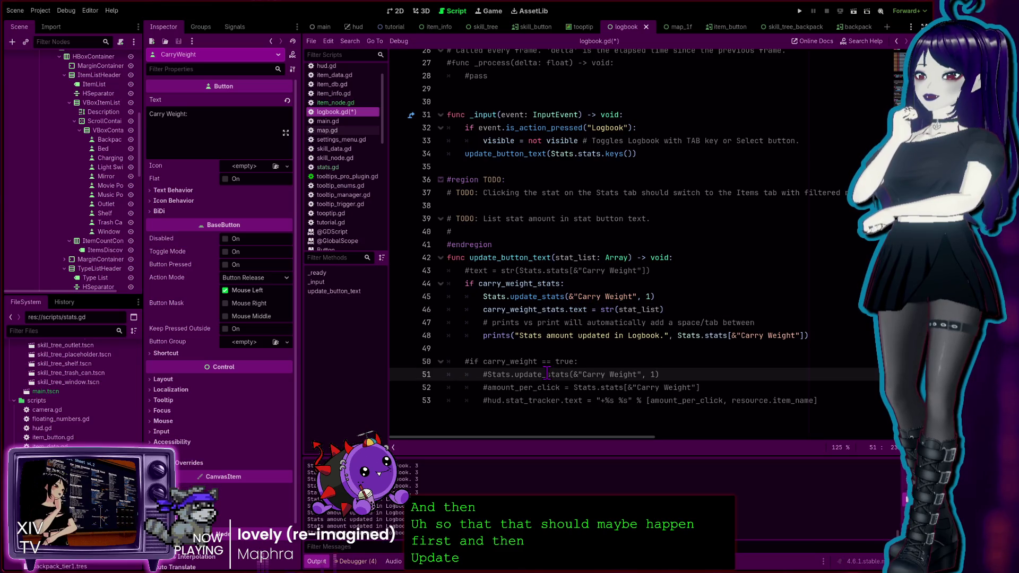
pyautogui.doubleClick(508, 389)
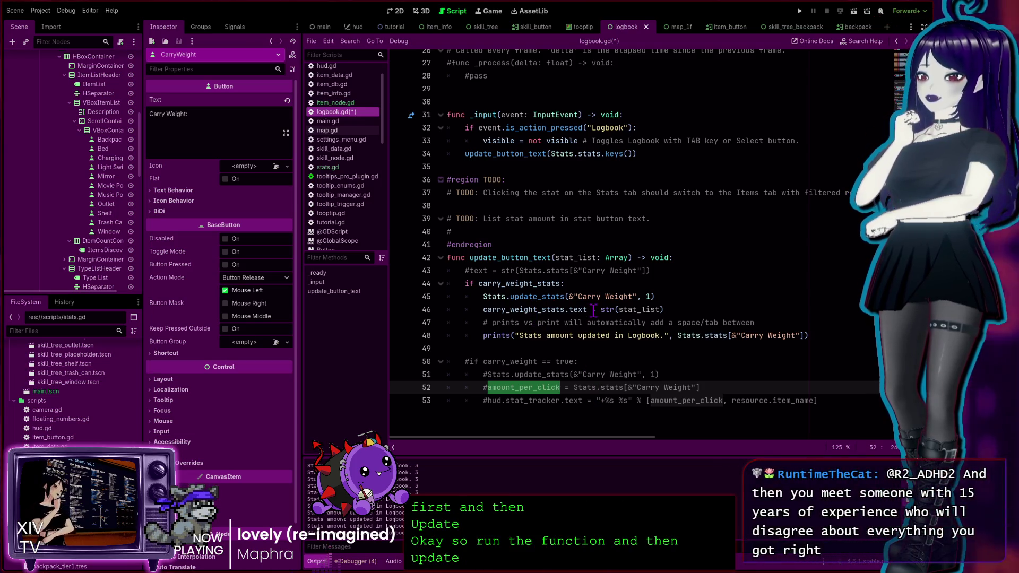
pyautogui.click(605, 400)
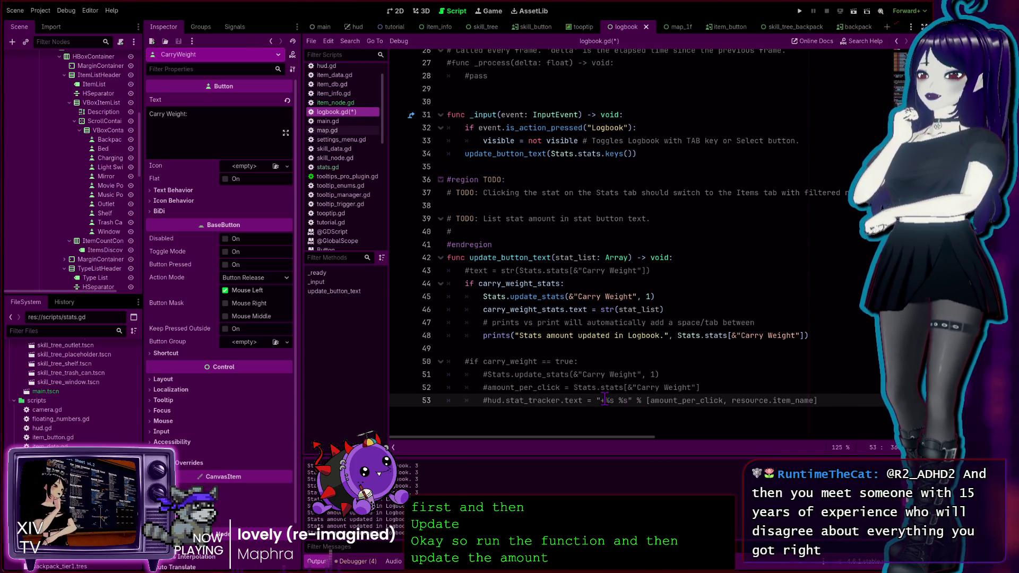
pyautogui.doubleClick(552, 401)
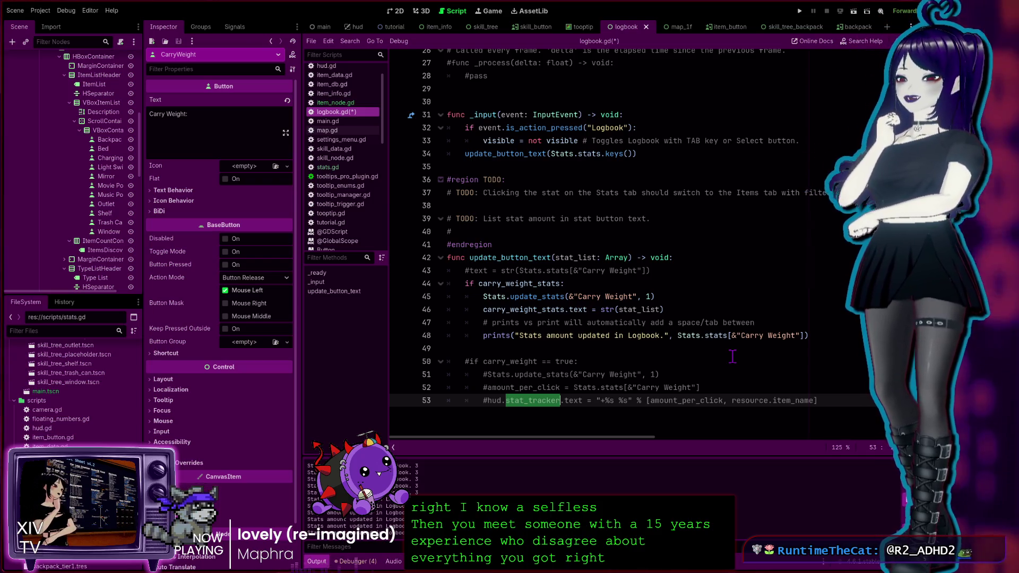
# Review the old commented carry_weight, update_stats, amount_per_click and stat_tracker lines.
pyautogui.click(565, 391)
pyautogui.click(581, 365)
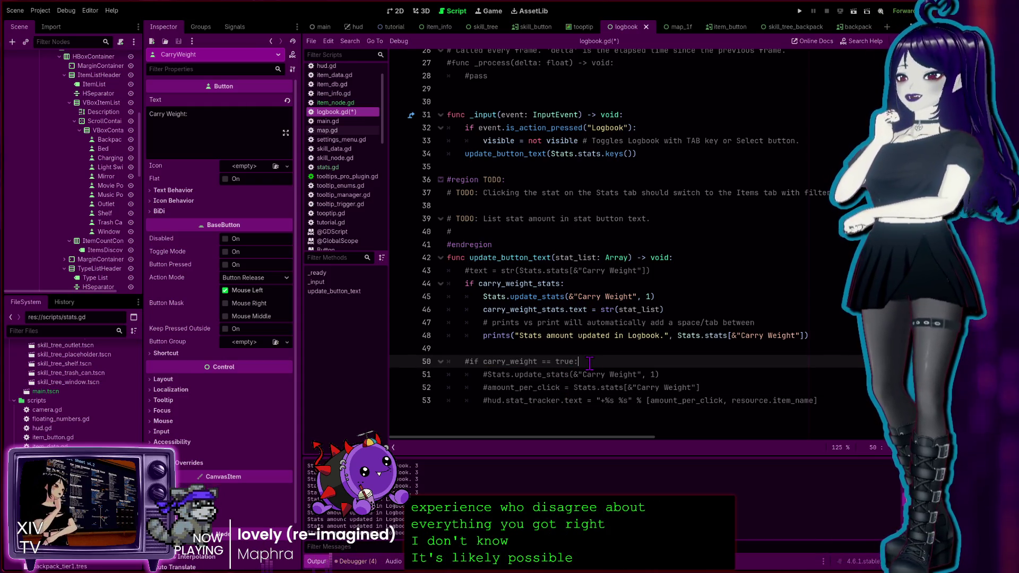
pyautogui.click(511, 375)
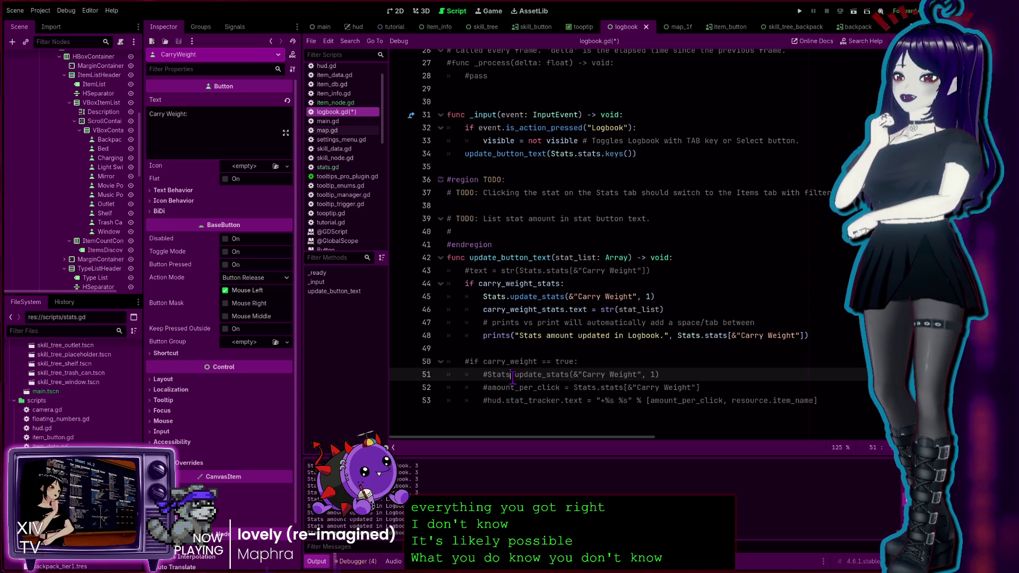
pyautogui.click(688, 374)
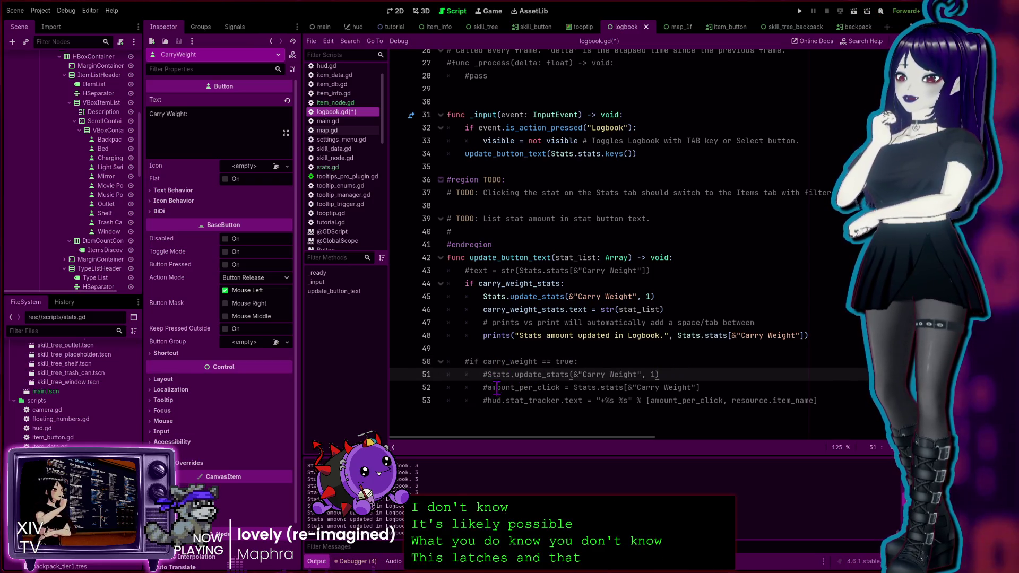
pyautogui.click(517, 388)
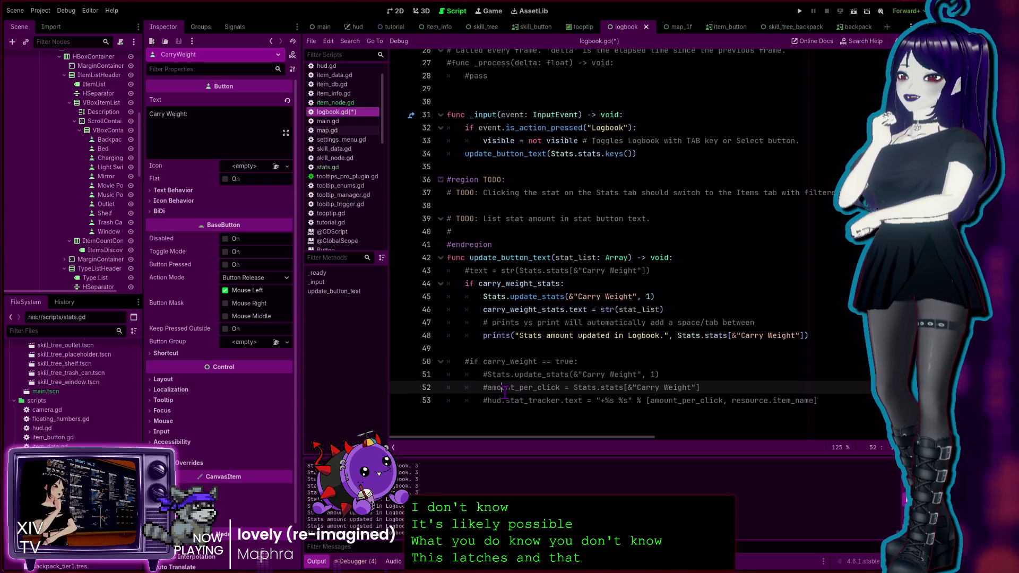
pyautogui.click(499, 401)
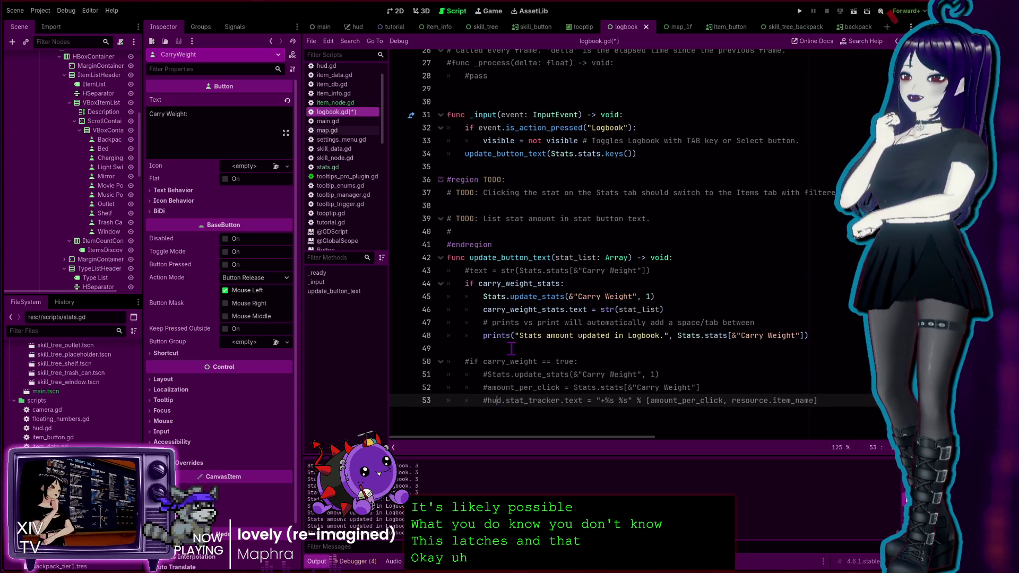
# Check the button text assignment's stat_list argument against the parameter's Array type.
pyautogui.click(497, 311)
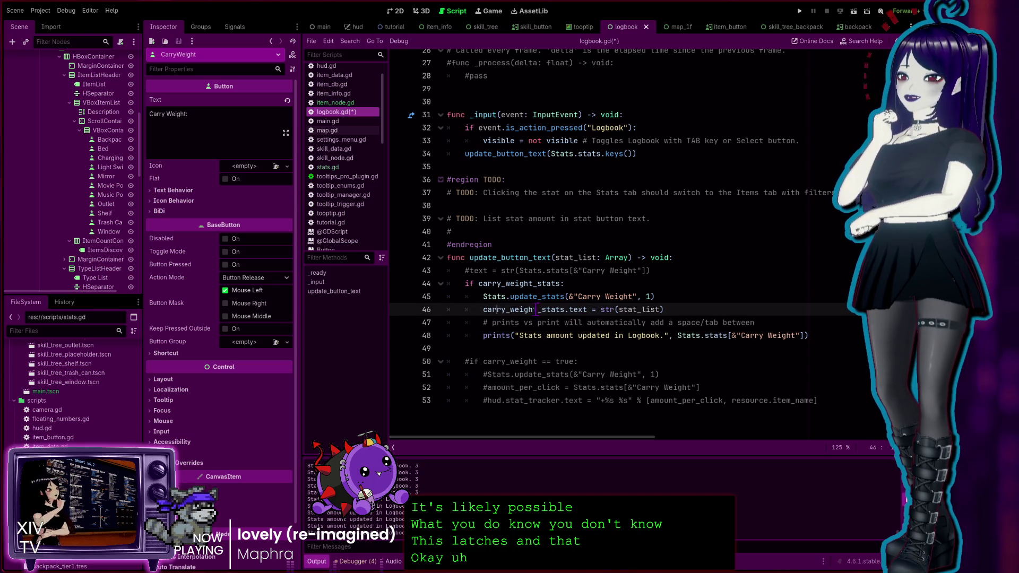
pyautogui.doubleClick(535, 310)
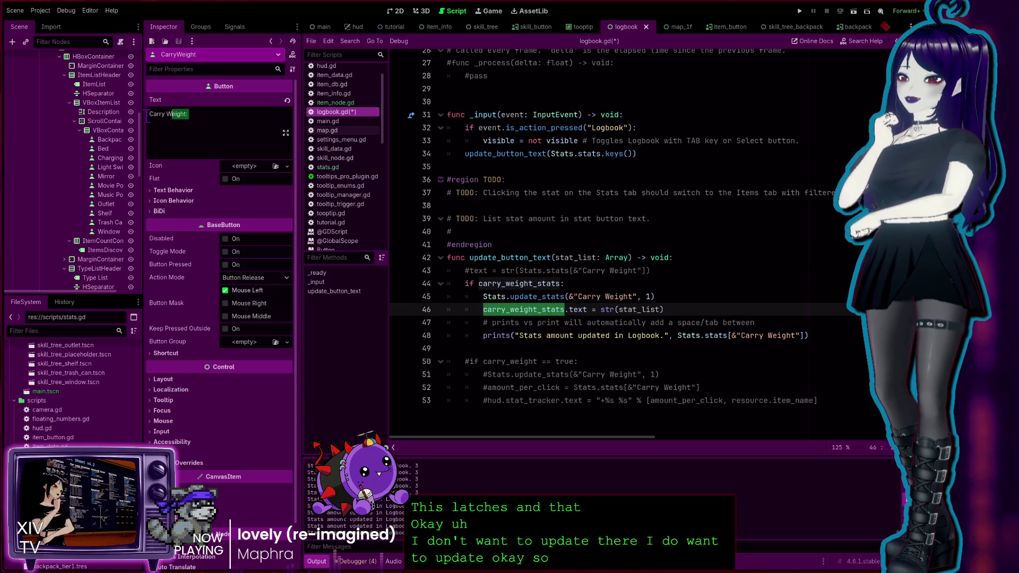
pyautogui.click(615, 310)
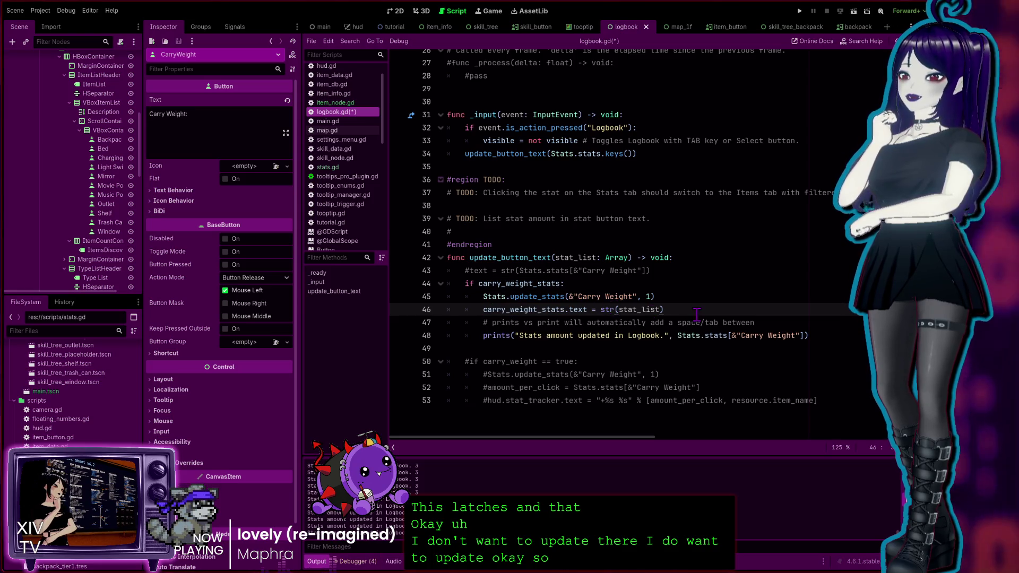
pyautogui.moveTo(664, 310); pyautogui.dragTo(621, 307)
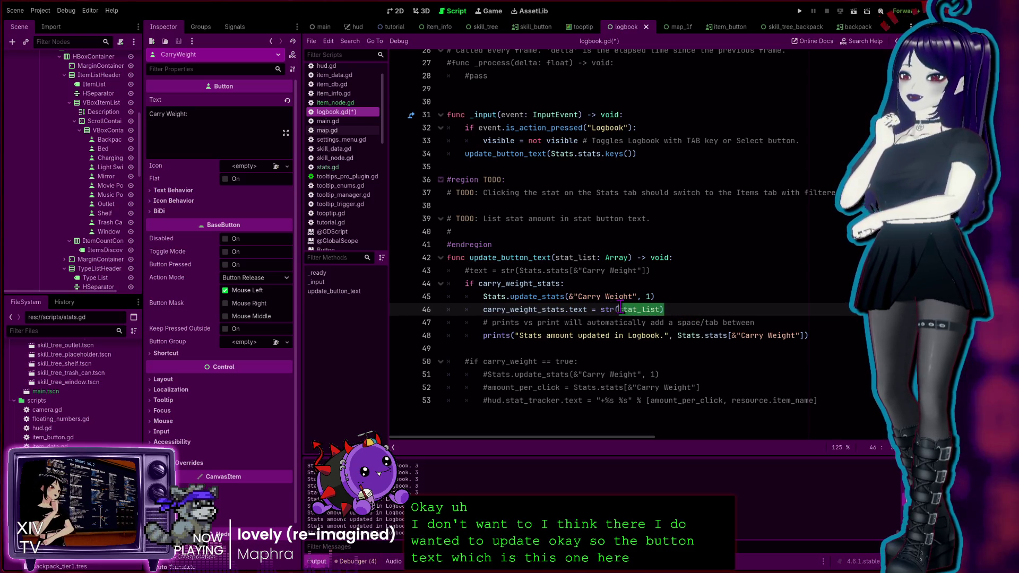
pyautogui.click(615, 259)
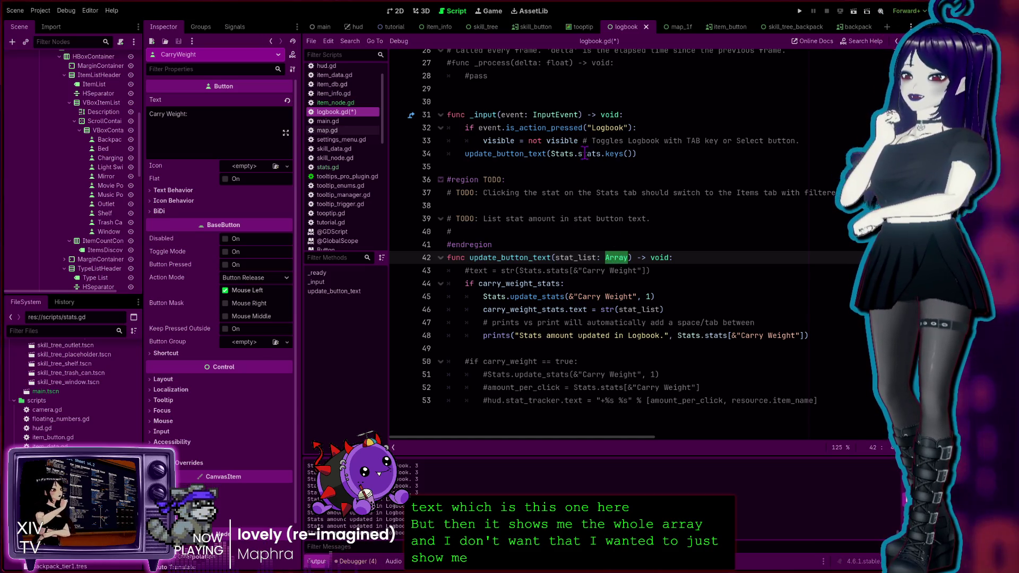
# Make line 34 call update_button_text(Stats.stats.keys()) and verify the closing parentheses.
pyautogui.click(618, 154)
pyautogui.doubleClick(618, 153)
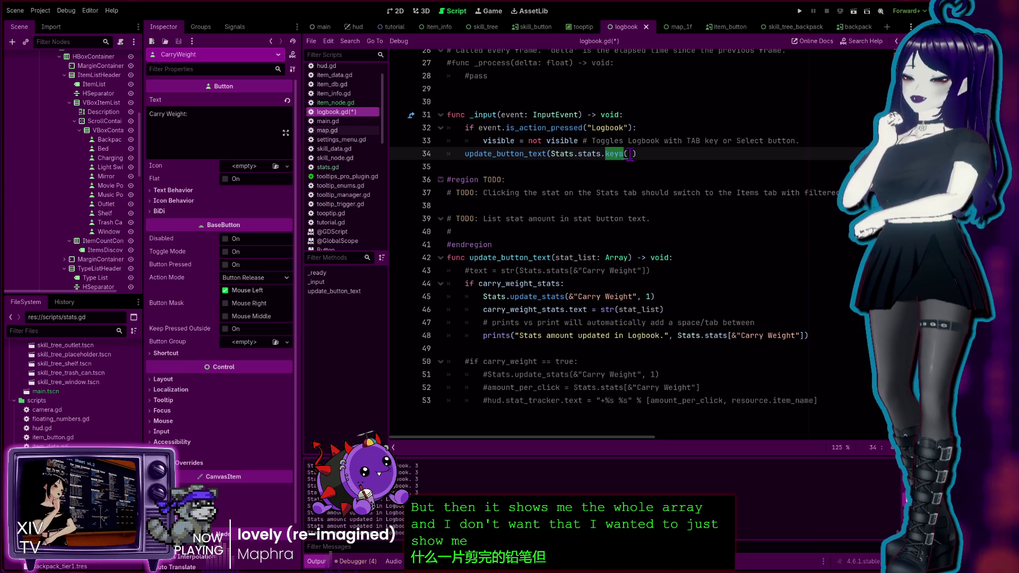
pyautogui.click(628, 154)
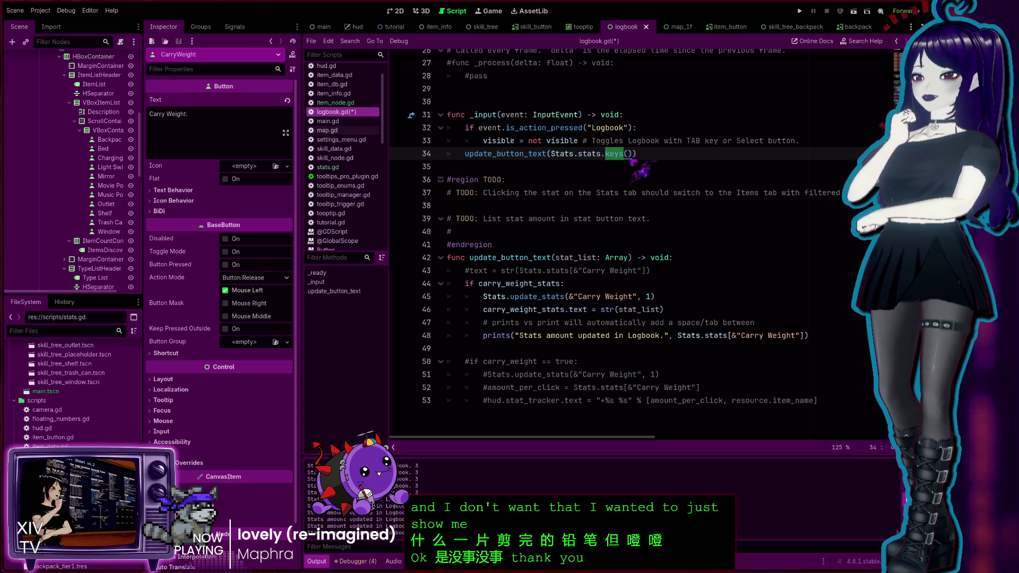
pyautogui.click(647, 153)
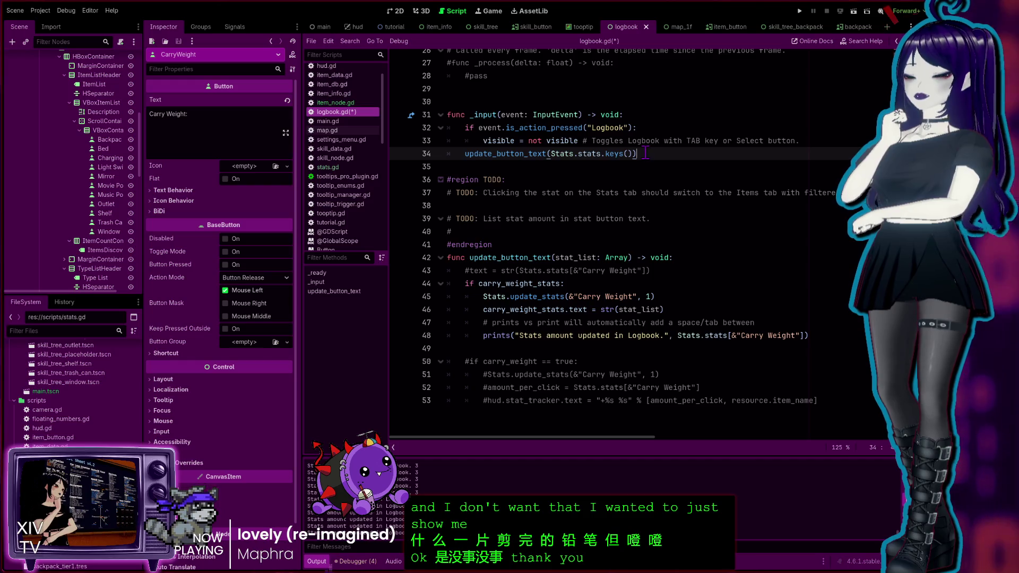
pyautogui.click(632, 153)
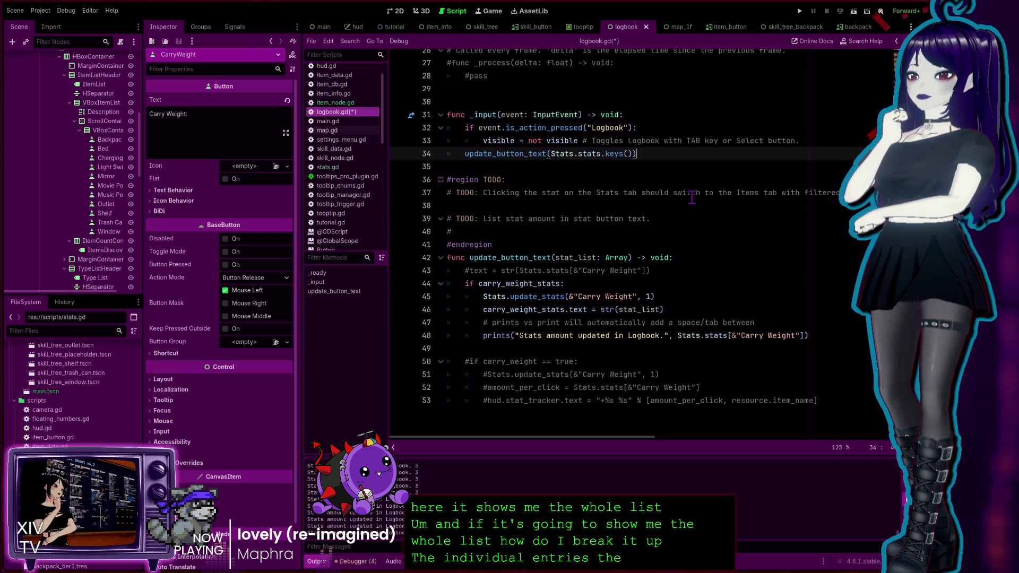
# Open stats.gd at the top of the stats dictionary.
pyautogui.click(340, 168)
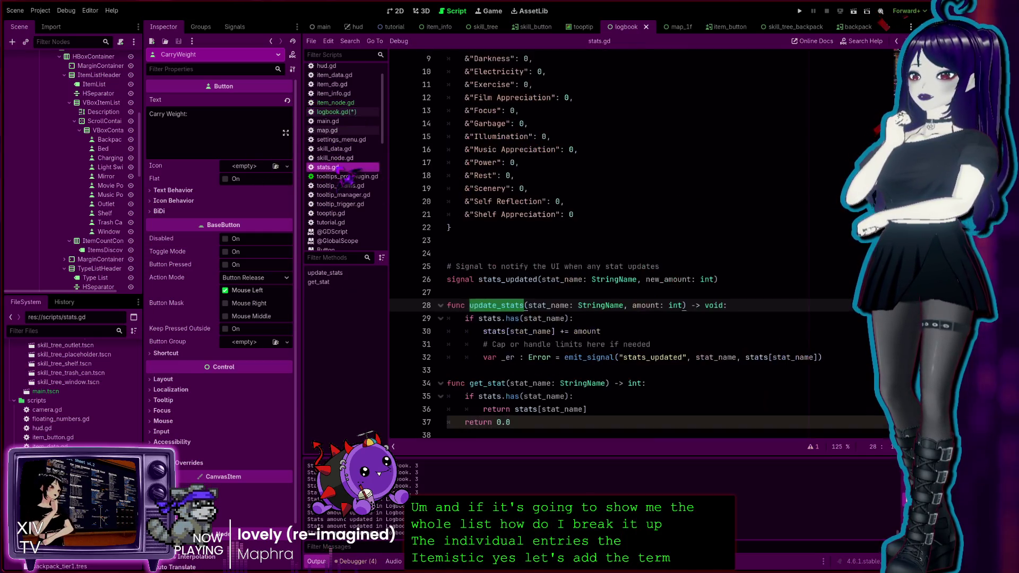
pyautogui.scroll(3, 540, 220)
pyautogui.click(527, 149)
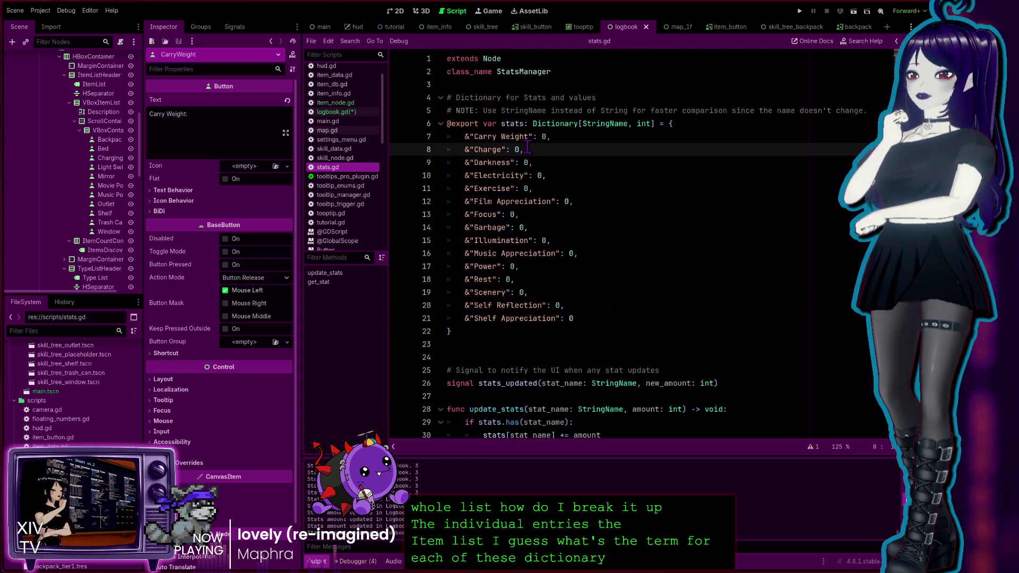
# Run the game and inspect the live Stats node in the Remote tree, showing Carry Weight 40.
pyautogui.click(800, 10)
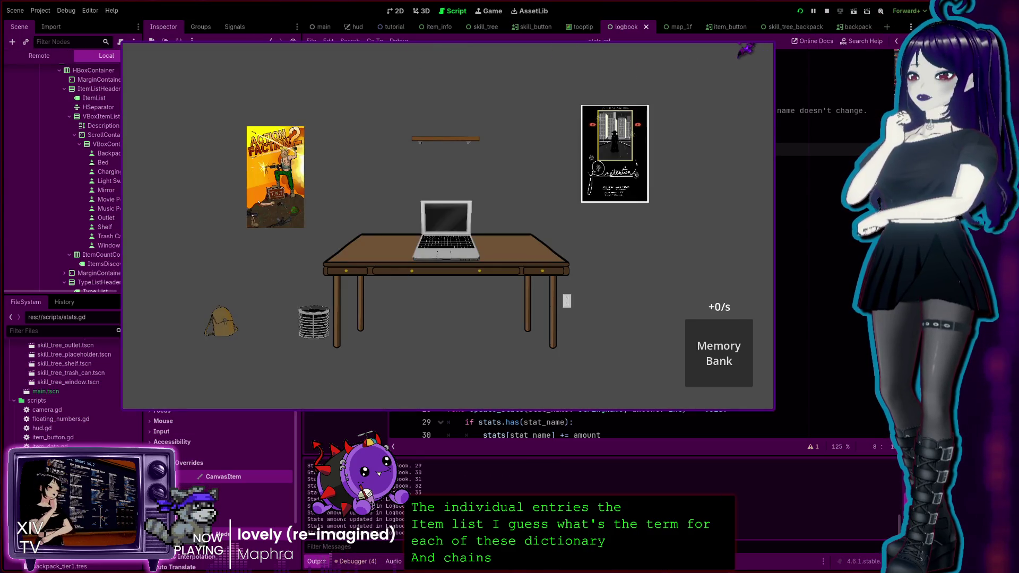
pyautogui.click(88, 73)
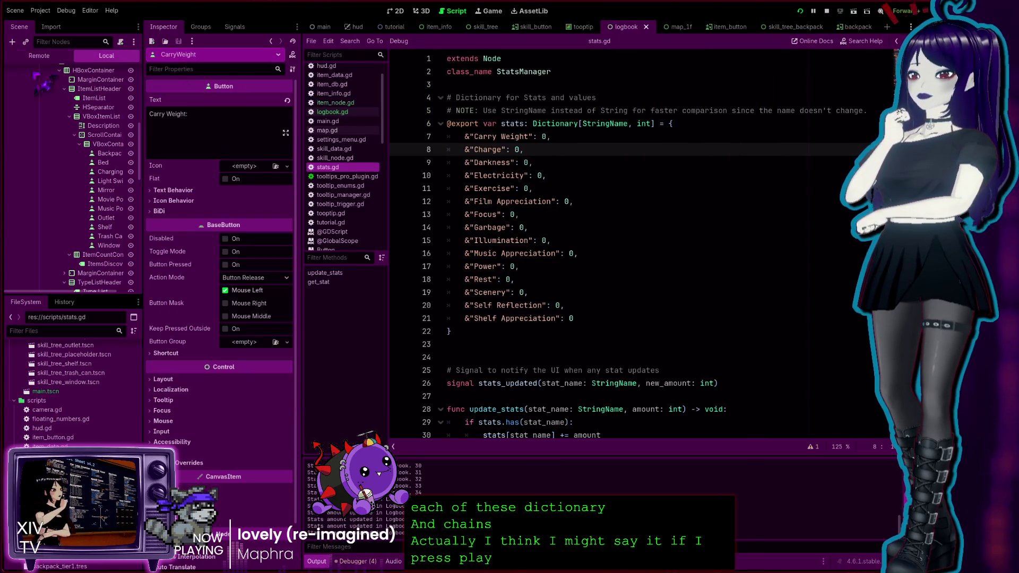
pyautogui.click(39, 55)
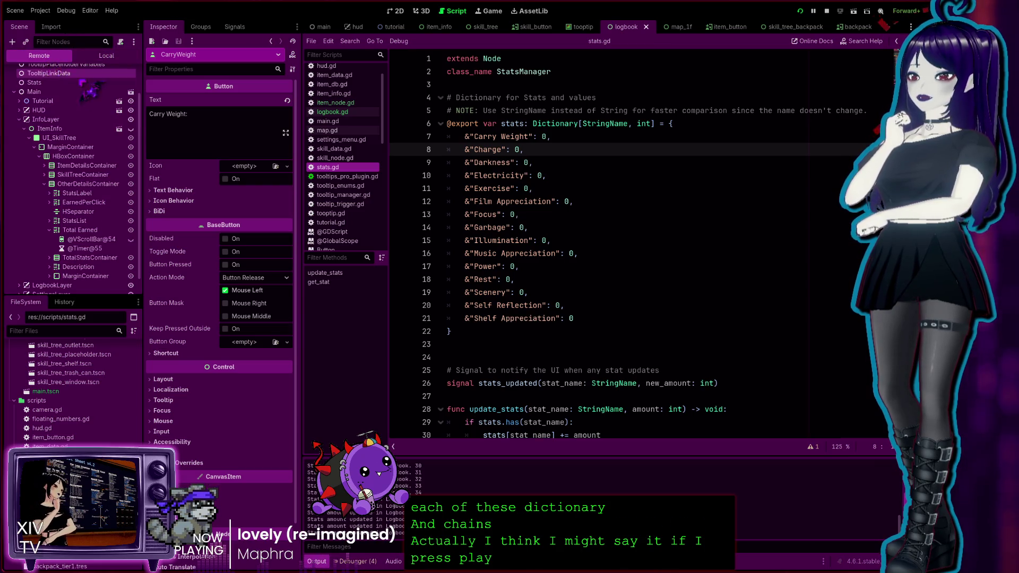
pyautogui.scroll(3, 48, 132)
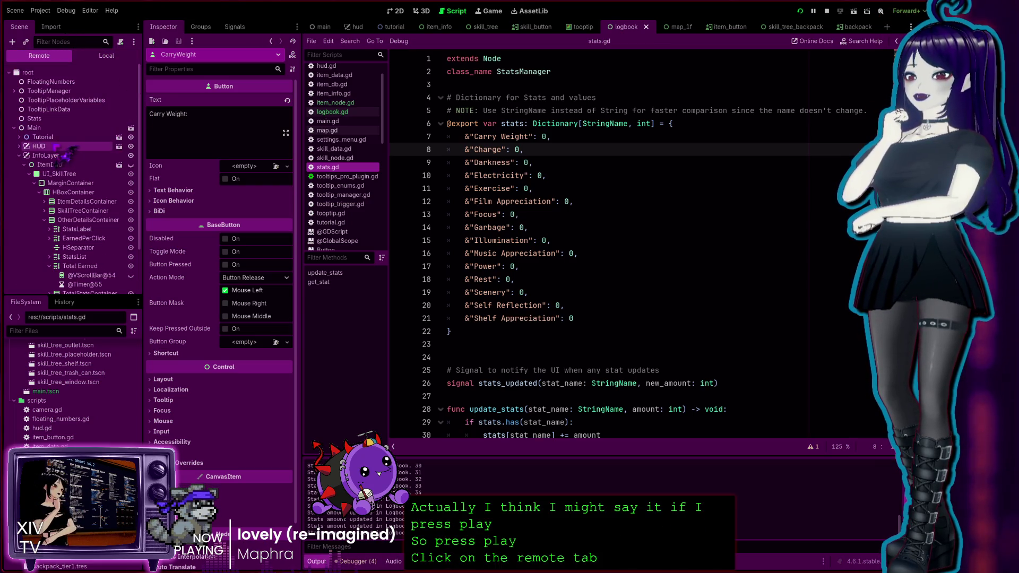
pyautogui.click(42, 119)
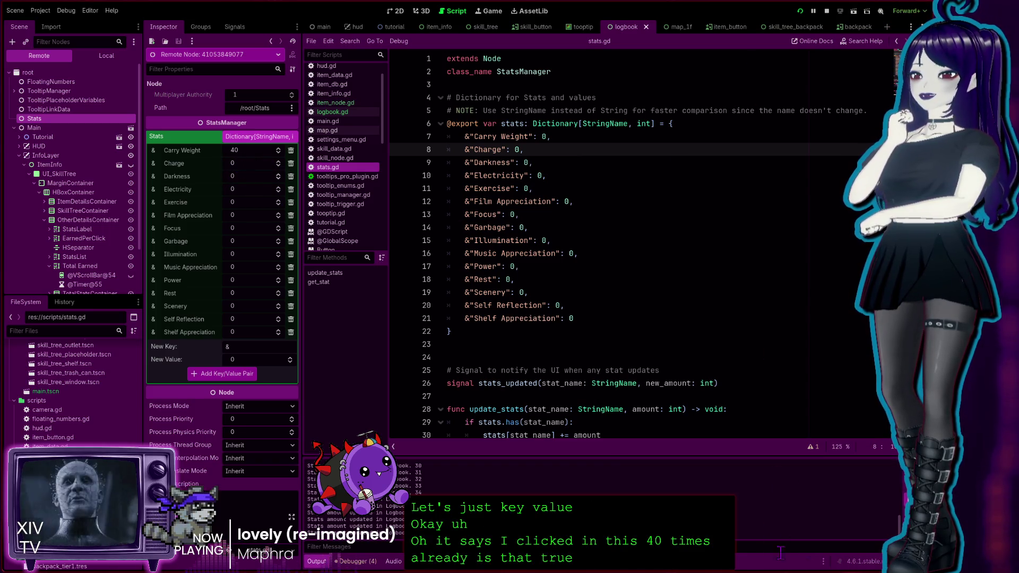
pyautogui.hotkey('alt', 'Tab')
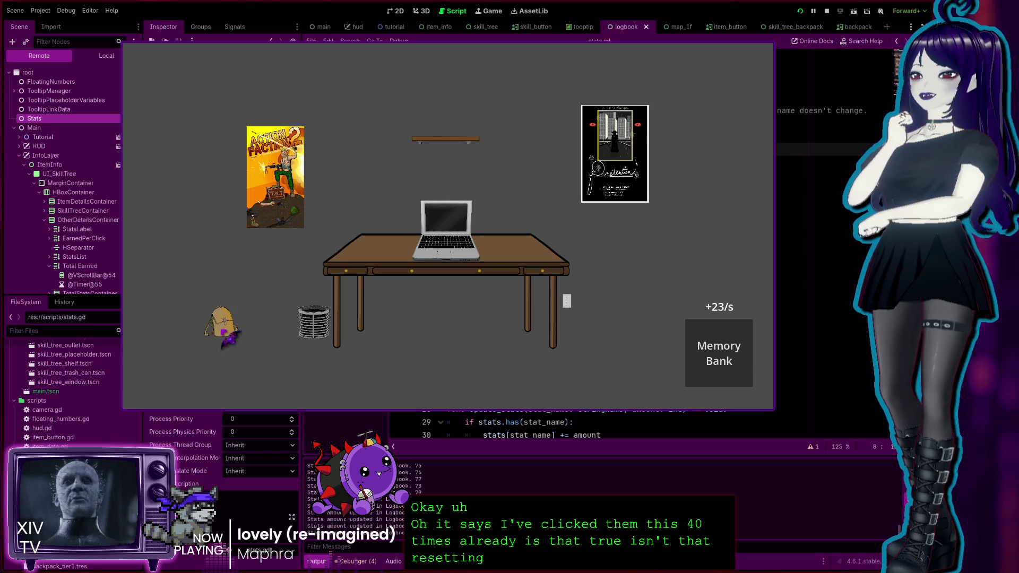
# Click the backpack, trash can and movie poster in the running game to earn points, then stop it.
pyautogui.click(226, 329)
pyautogui.click(314, 323)
pyautogui.click(316, 326)
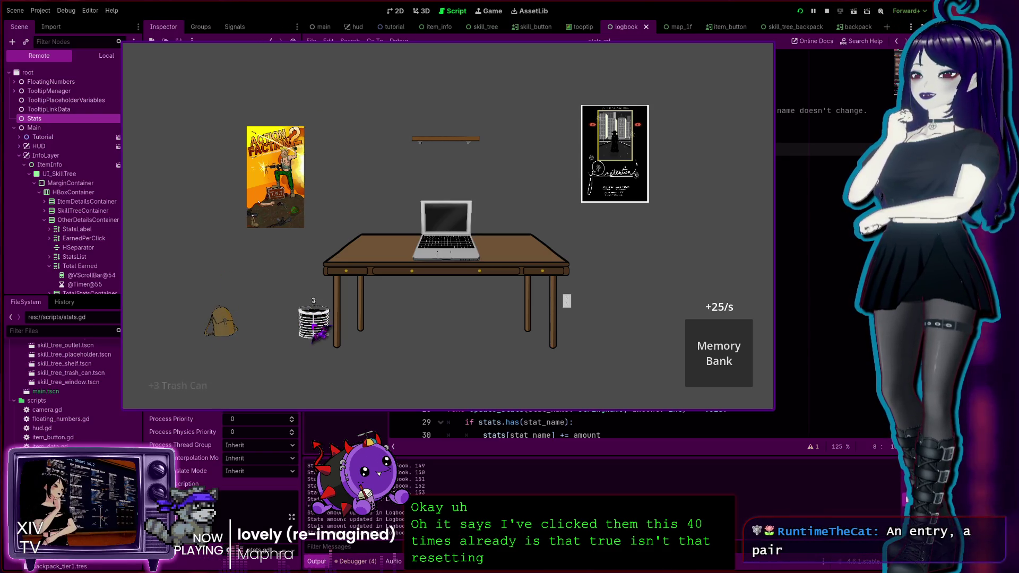
pyautogui.click(221, 323)
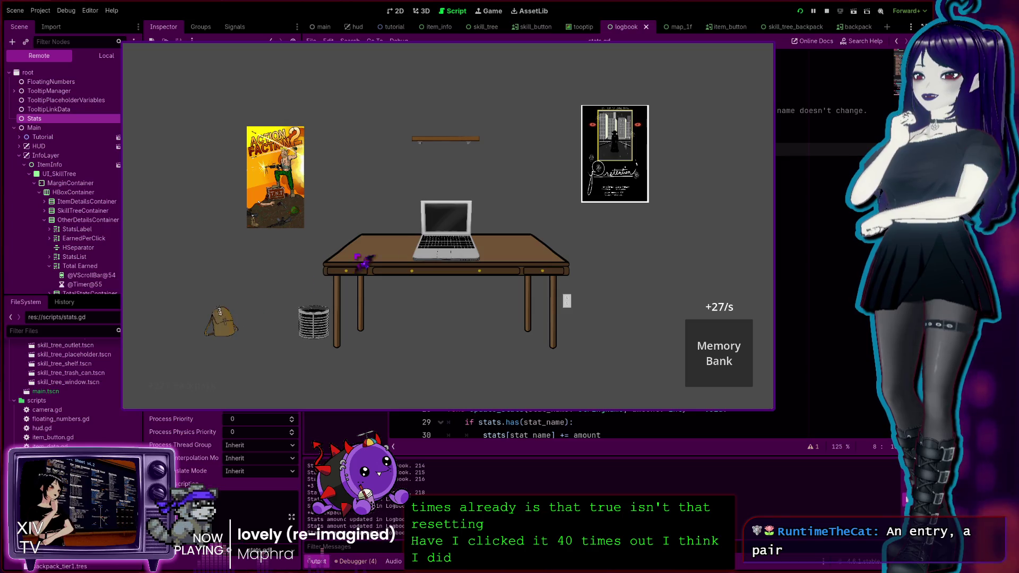
pyautogui.click(281, 169)
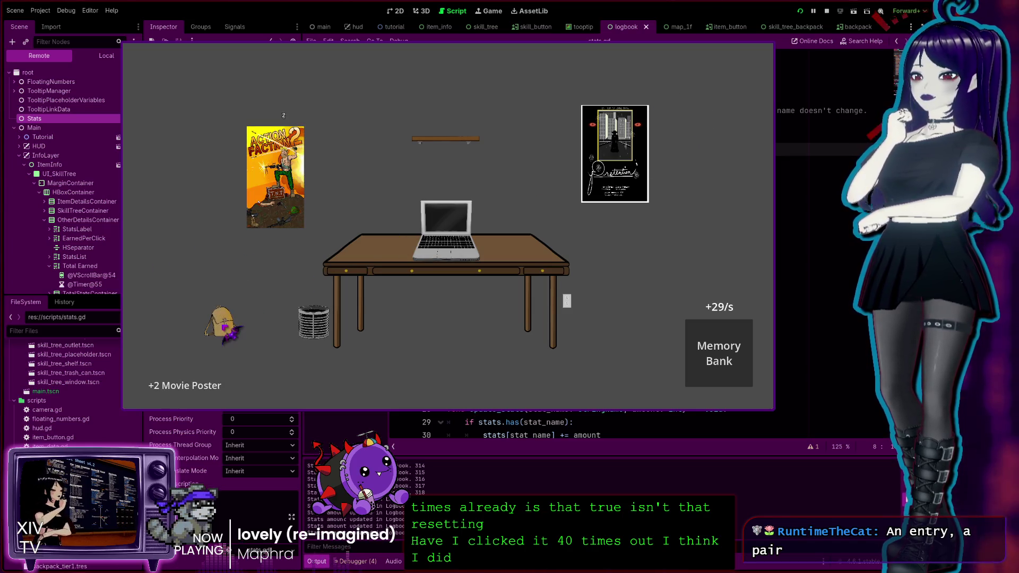
pyautogui.click(225, 329)
pyautogui.click(226, 330)
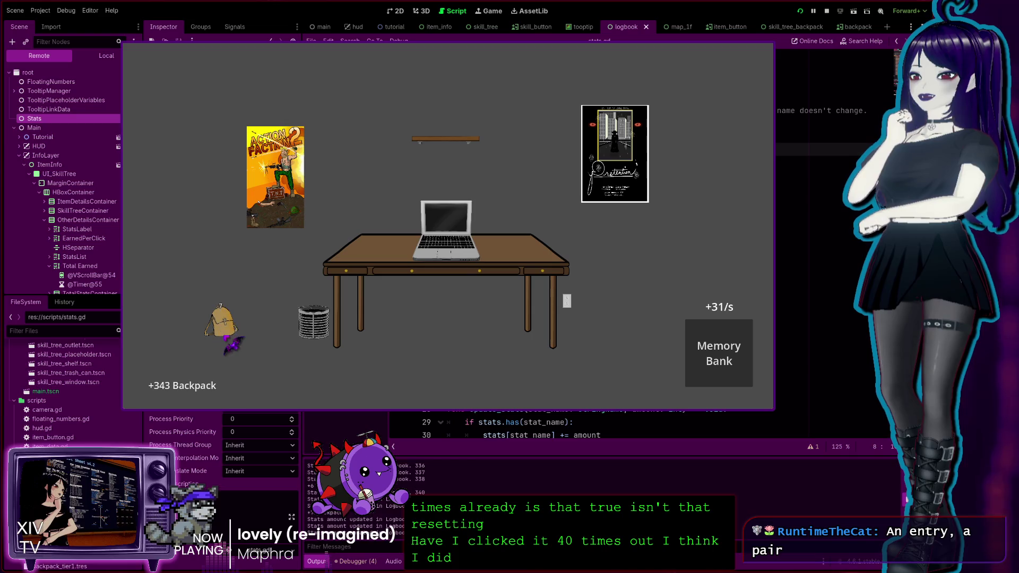
pyautogui.click(228, 334)
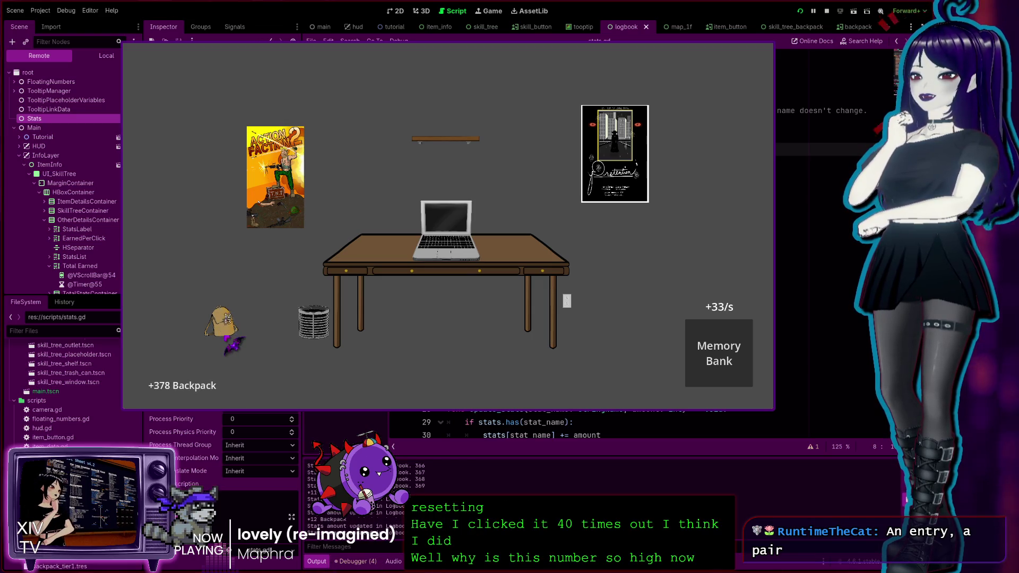
pyautogui.click(227, 337)
pyautogui.click(314, 332)
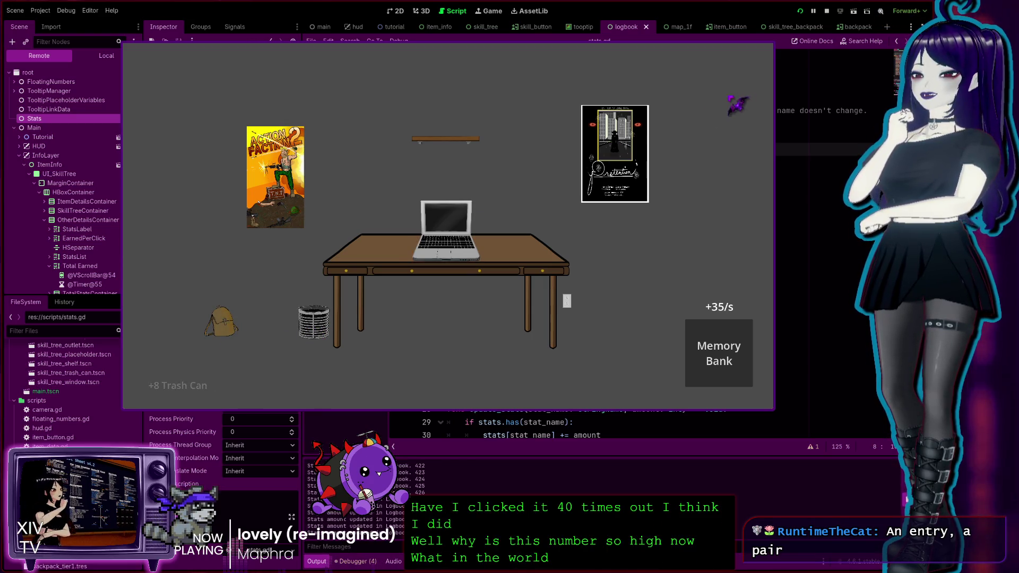
pyautogui.click(766, 51)
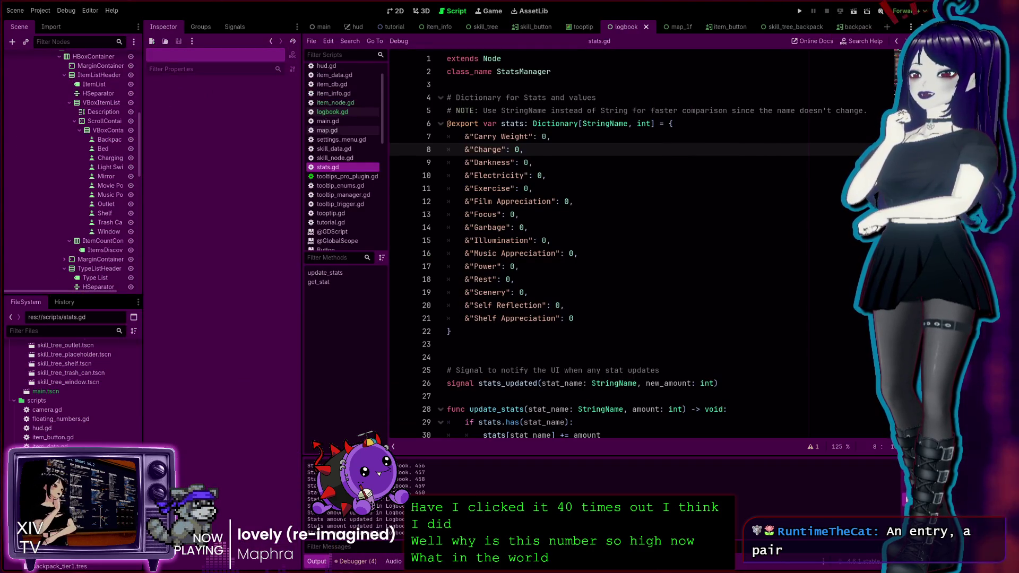
# Rerun the game, click the backpack four times to add Carry Weight, and stop it.
pyautogui.click(799, 10)
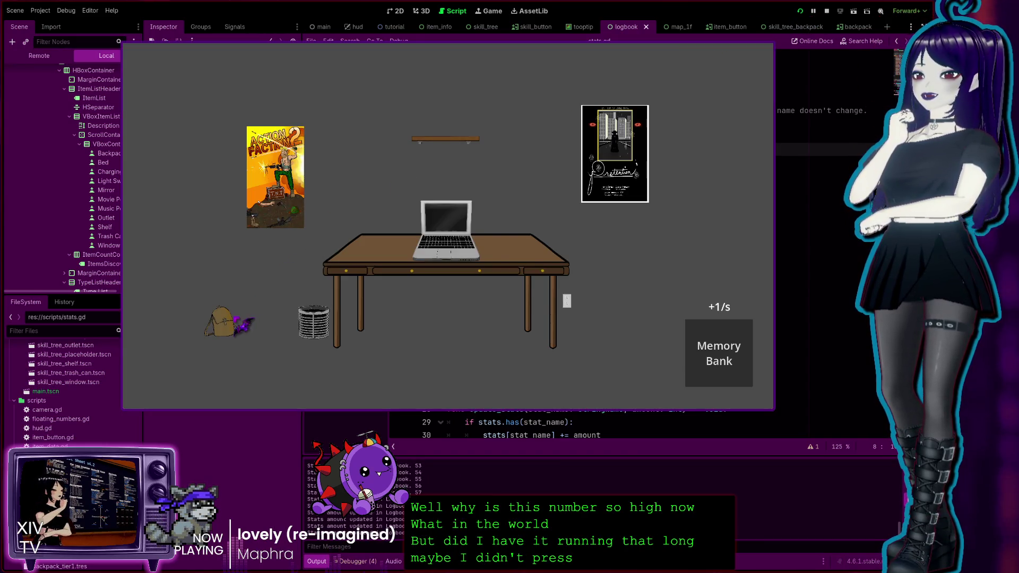
pyautogui.click(222, 319)
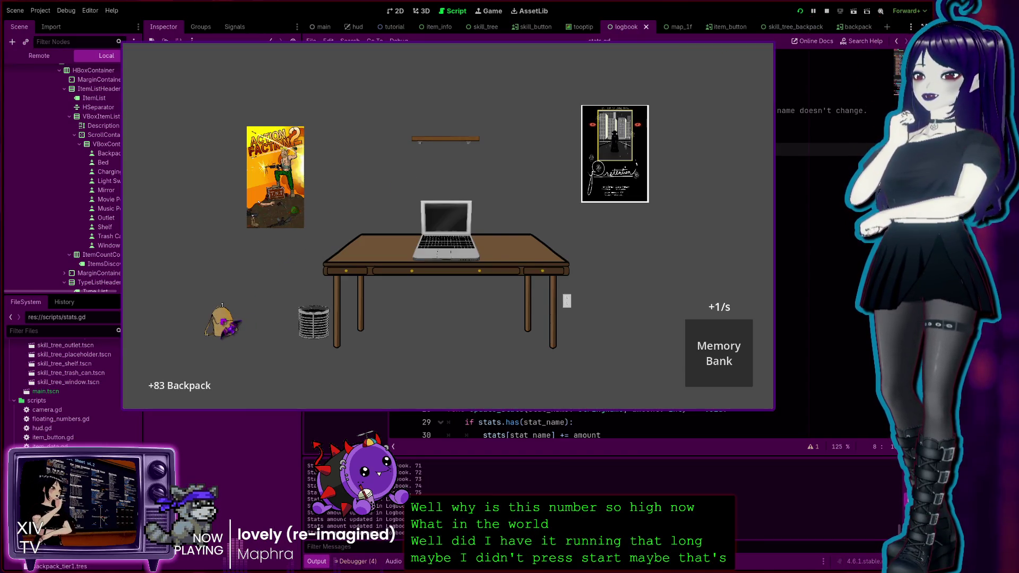
pyautogui.click(221, 322)
pyautogui.click(222, 323)
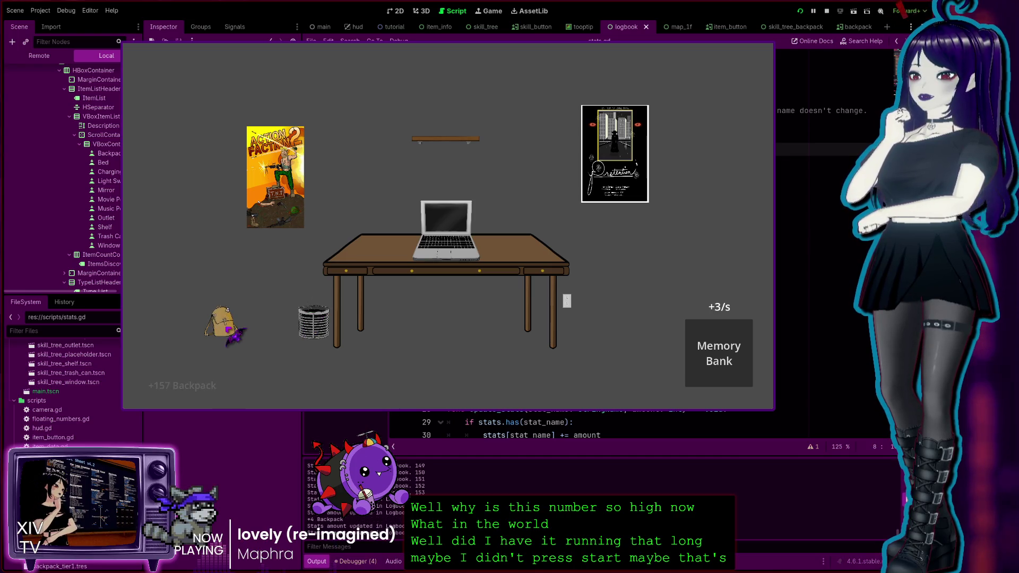
pyautogui.click(225, 322)
pyautogui.press('F8')
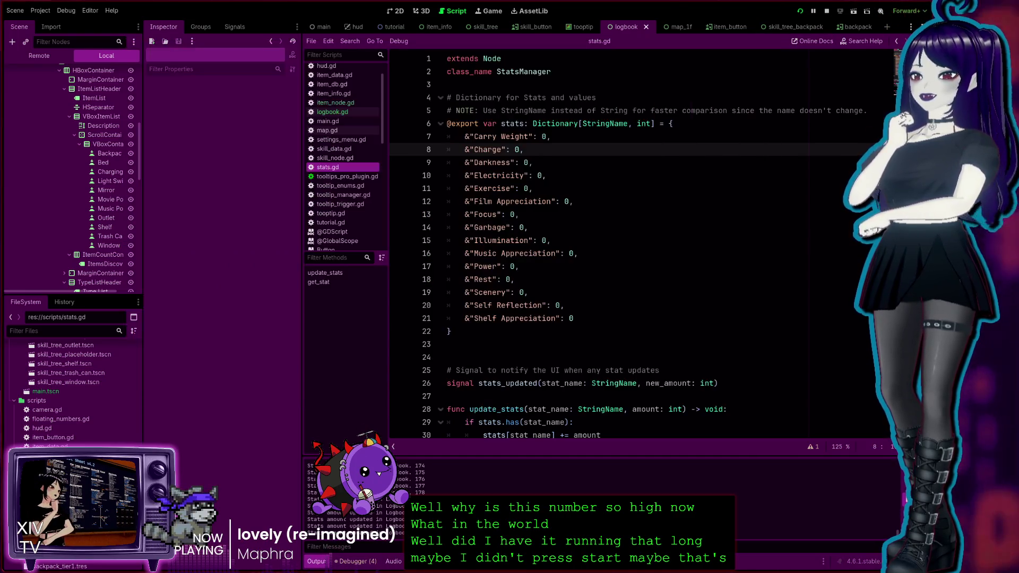
# Expand the live Stats dictionary in the Remote tree to check its values, then return to stats.gd.
pyautogui.click(41, 56)
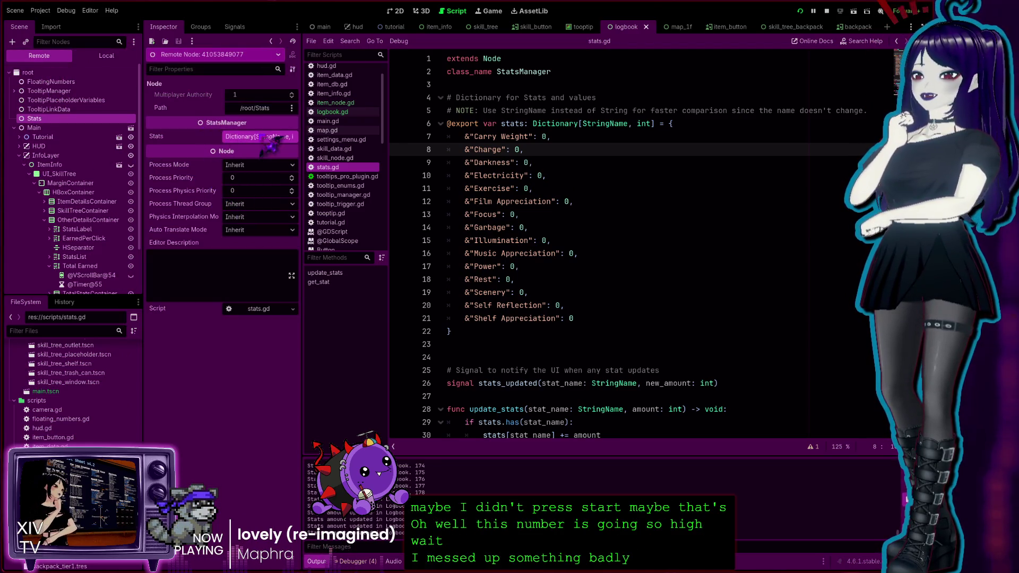
pyautogui.click(264, 139)
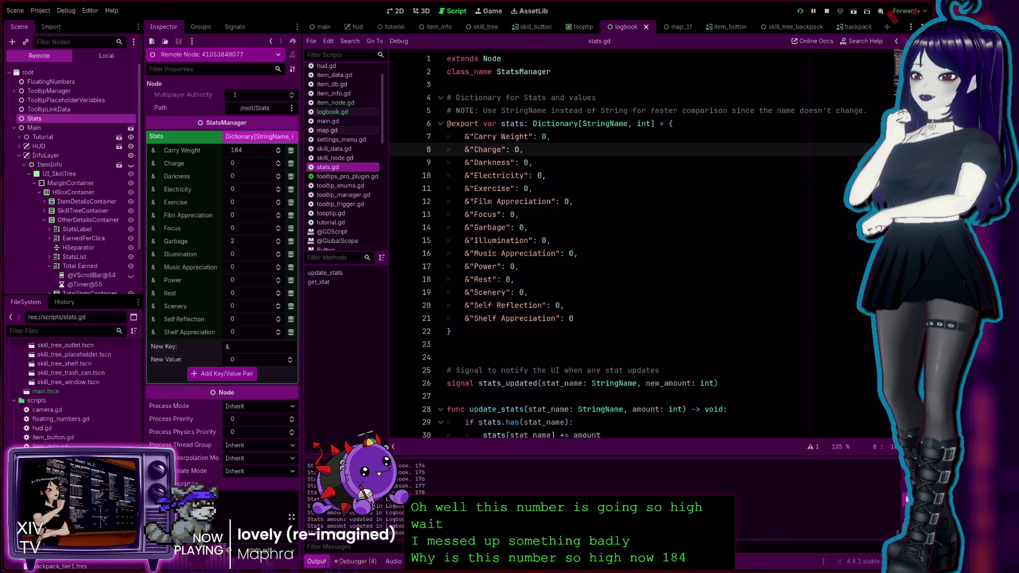
pyautogui.hotkey('alt', 'Tab')
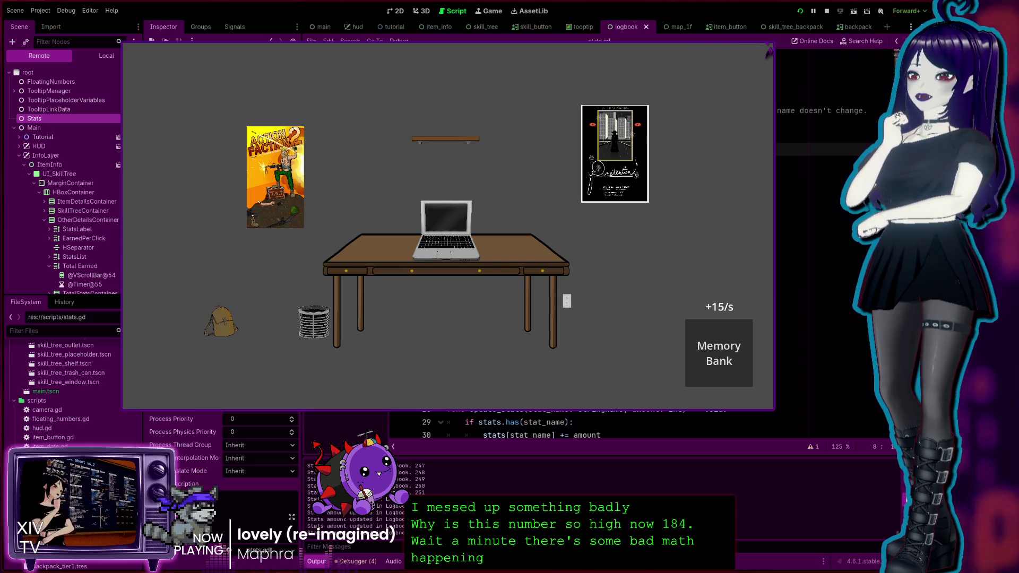
pyautogui.click(826, 11)
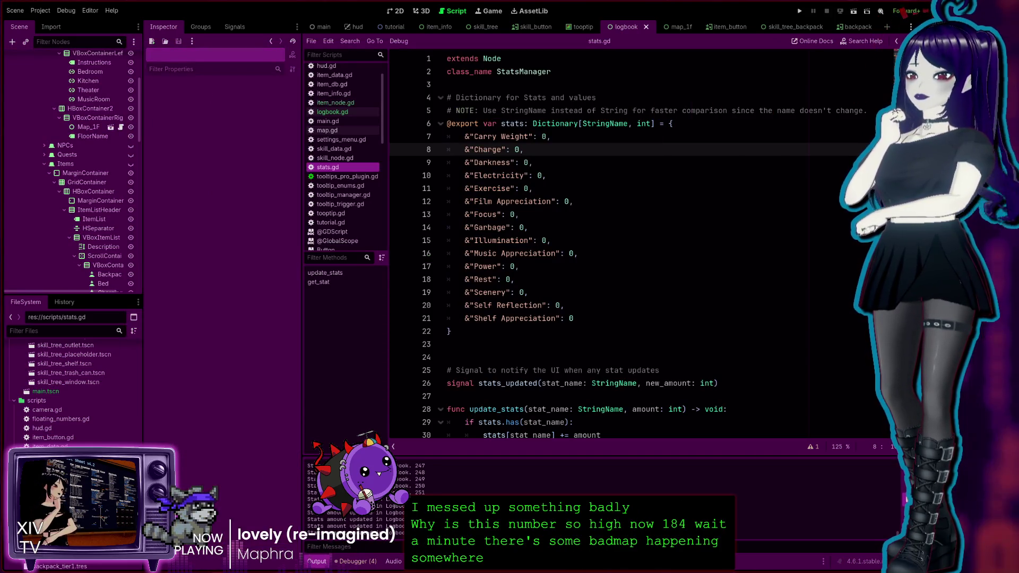
pyautogui.press('pagedown')
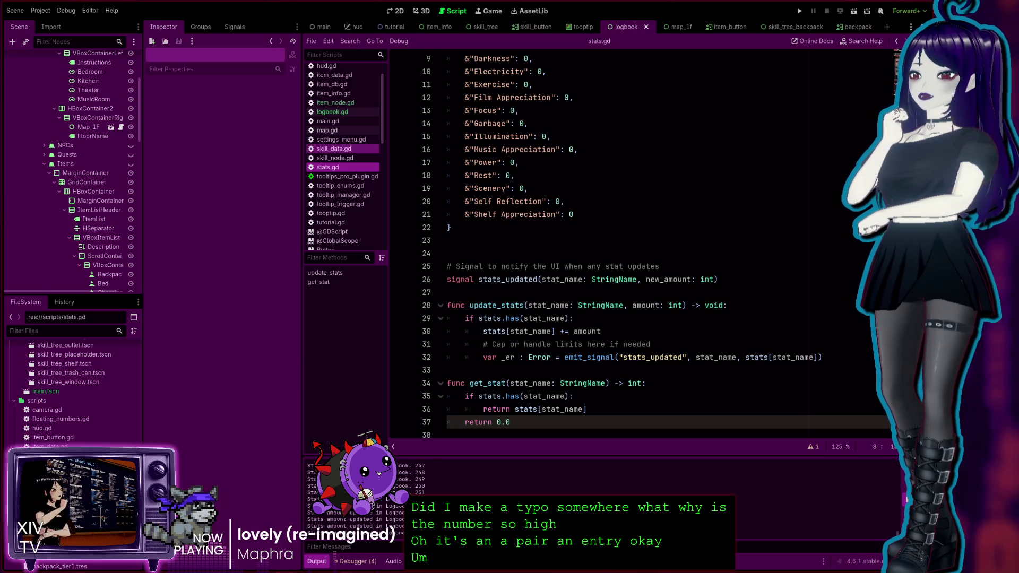
# Switch to logbook.gd in the script list.
pyautogui.click(332, 111)
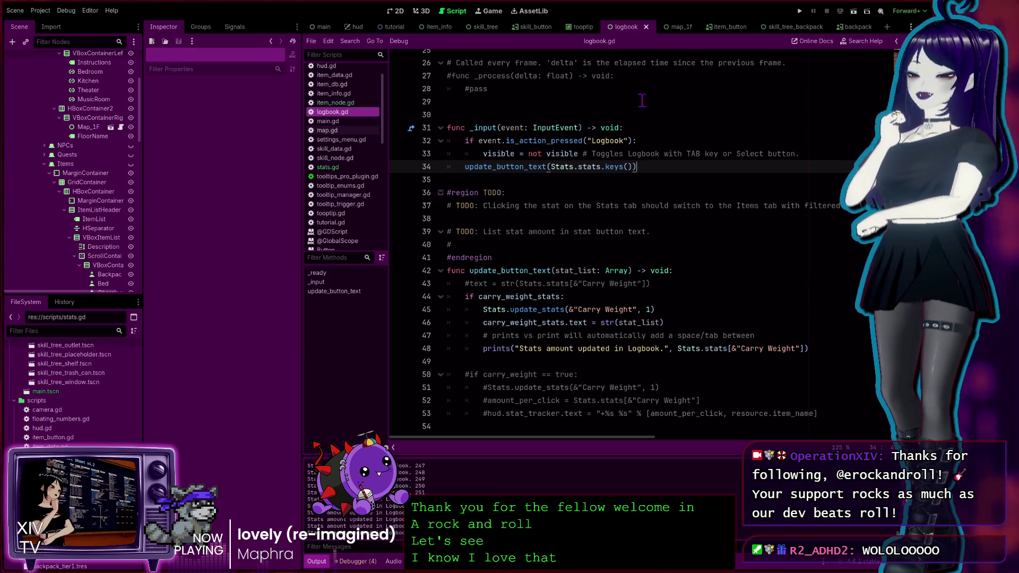
pyautogui.click(498, 110)
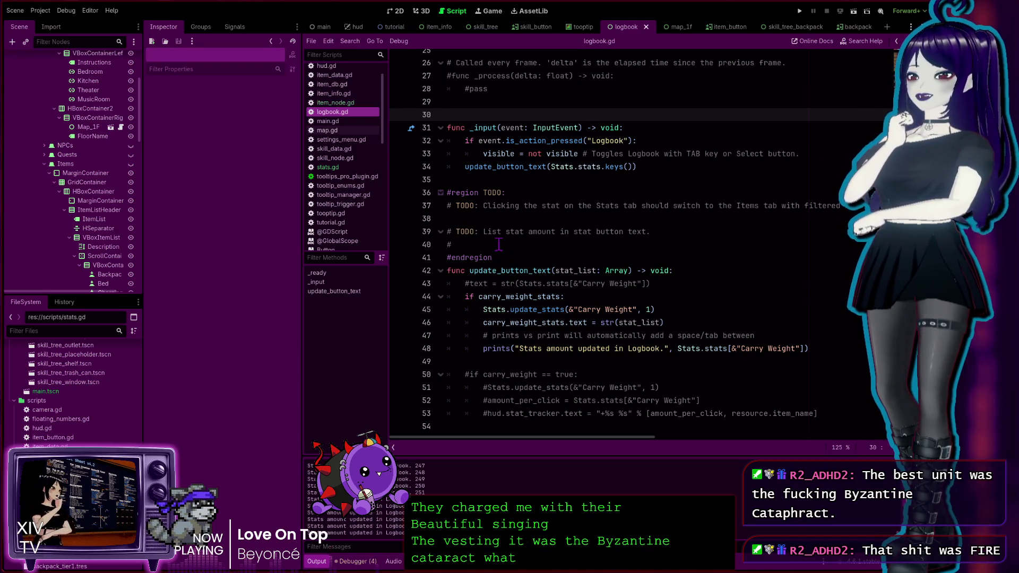
pyautogui.scroll(8, 498, 244)
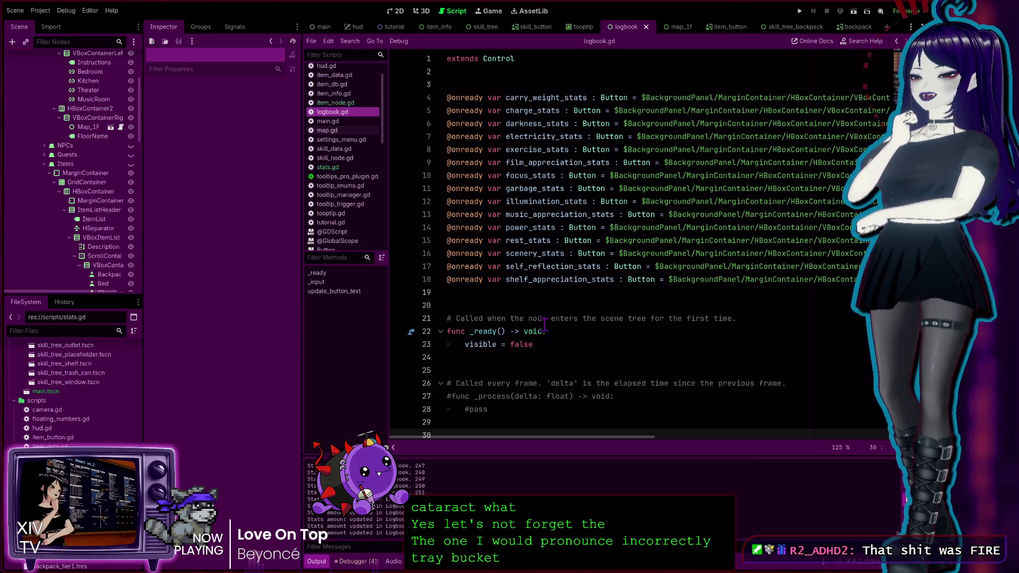
pyautogui.scroll(-3, 497, 290)
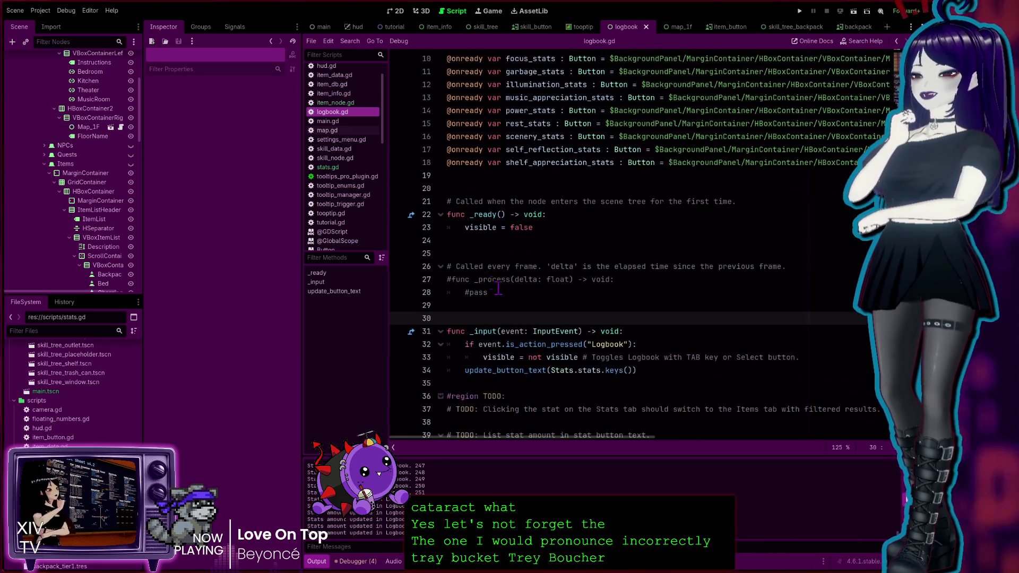
pyautogui.scroll(-5, 498, 289)
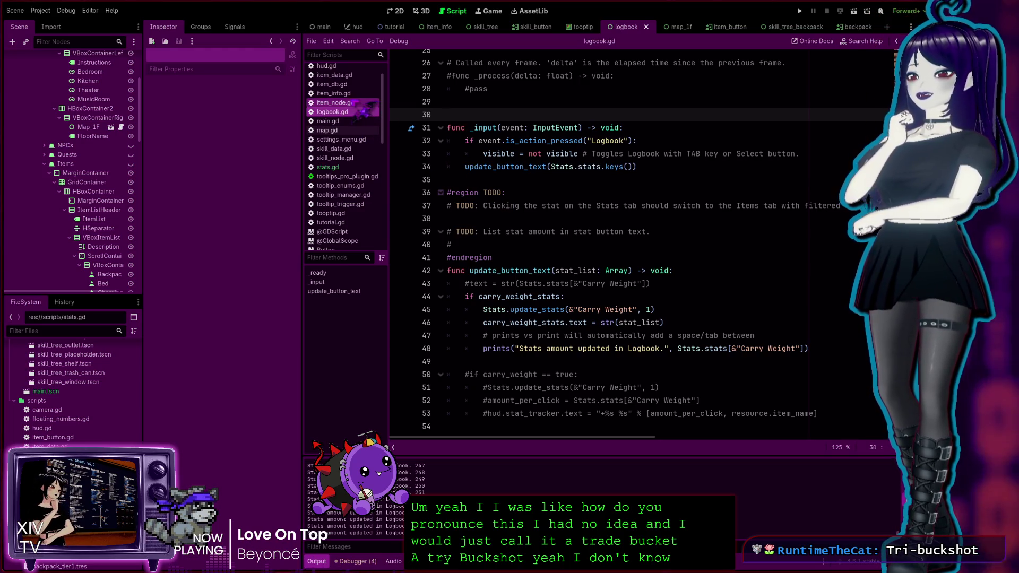
# Flip through item_node.gd, logbook.gd and stats.gd, then switch to GitHub Desktop's 4 changed files.
pyautogui.click(340, 103)
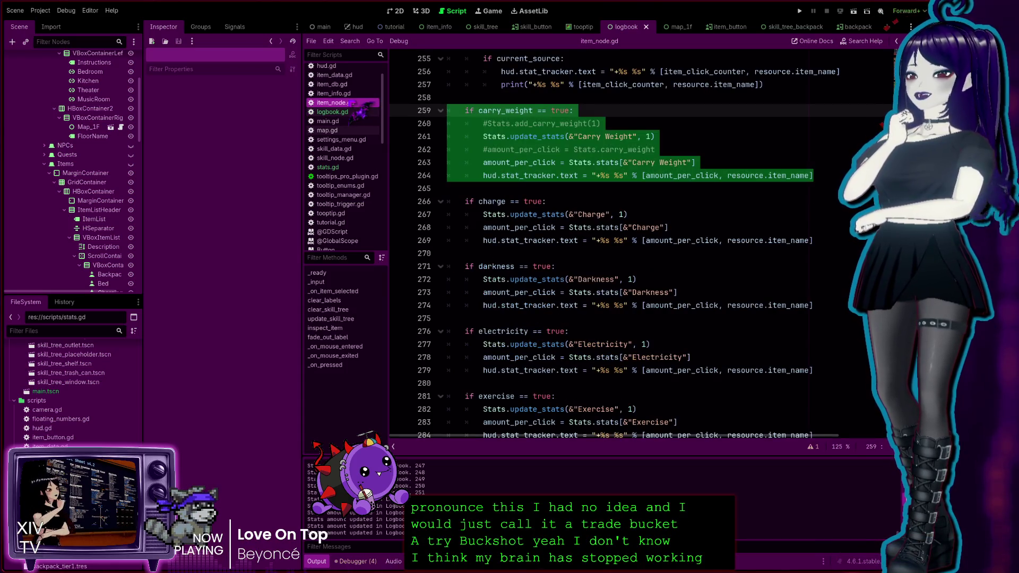
pyautogui.click(334, 112)
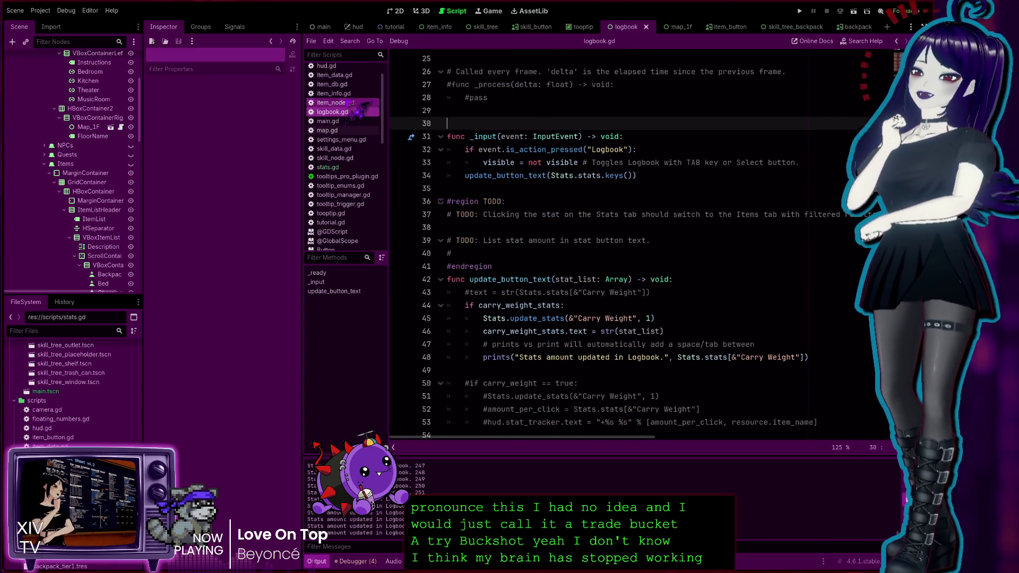
pyautogui.click(345, 102)
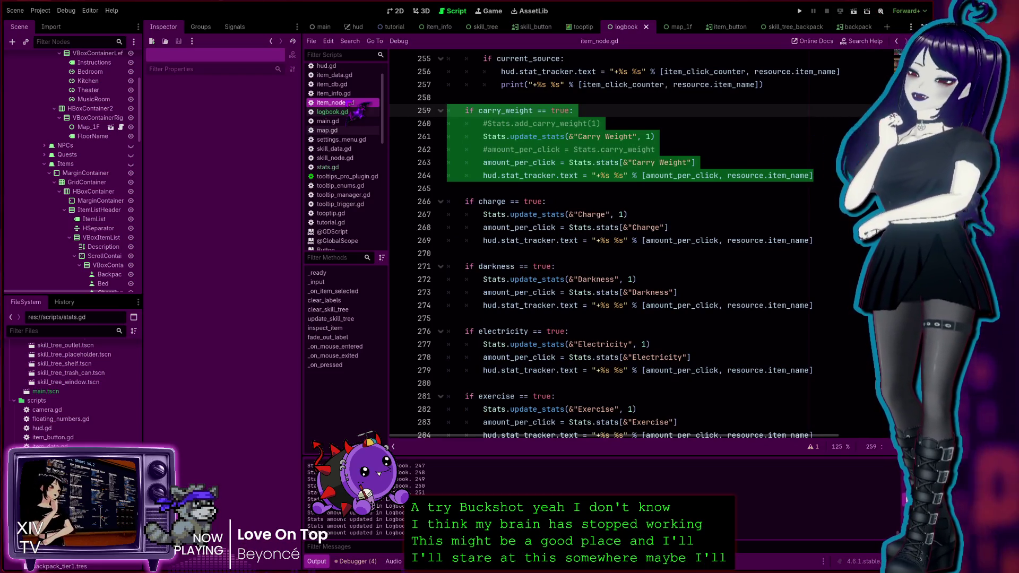
pyautogui.click(342, 112)
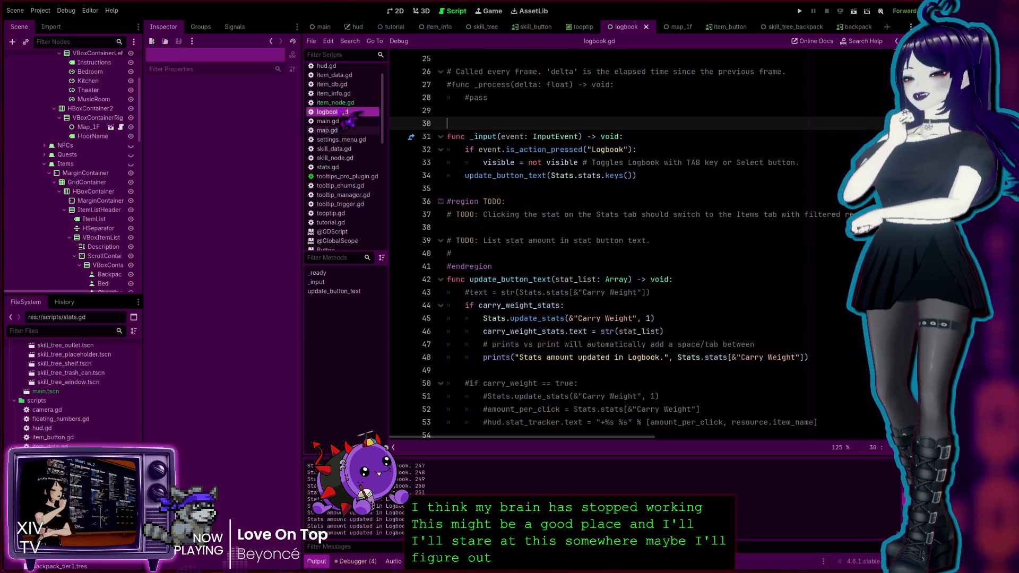
pyautogui.click(327, 167)
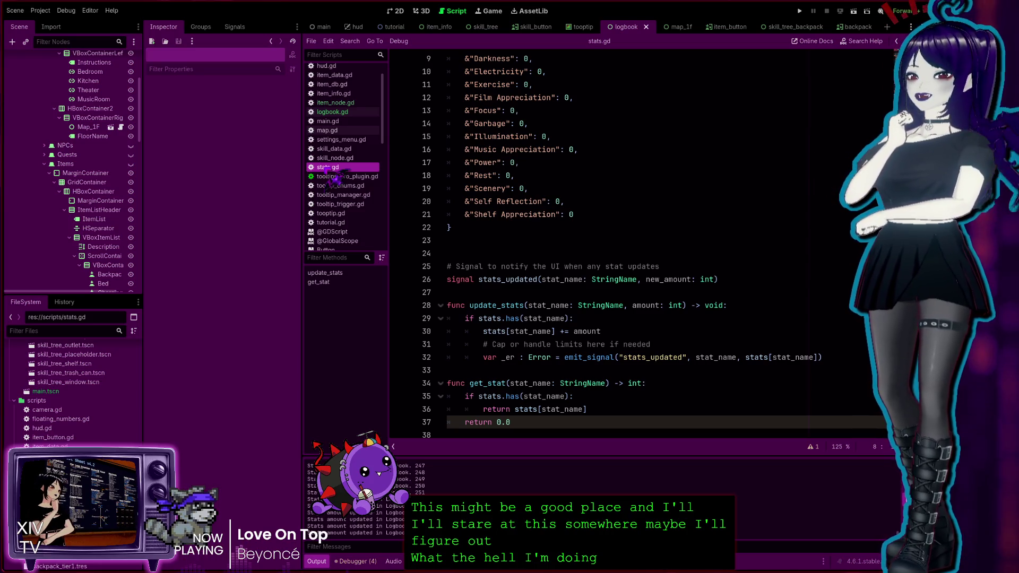
pyautogui.click(586, 265)
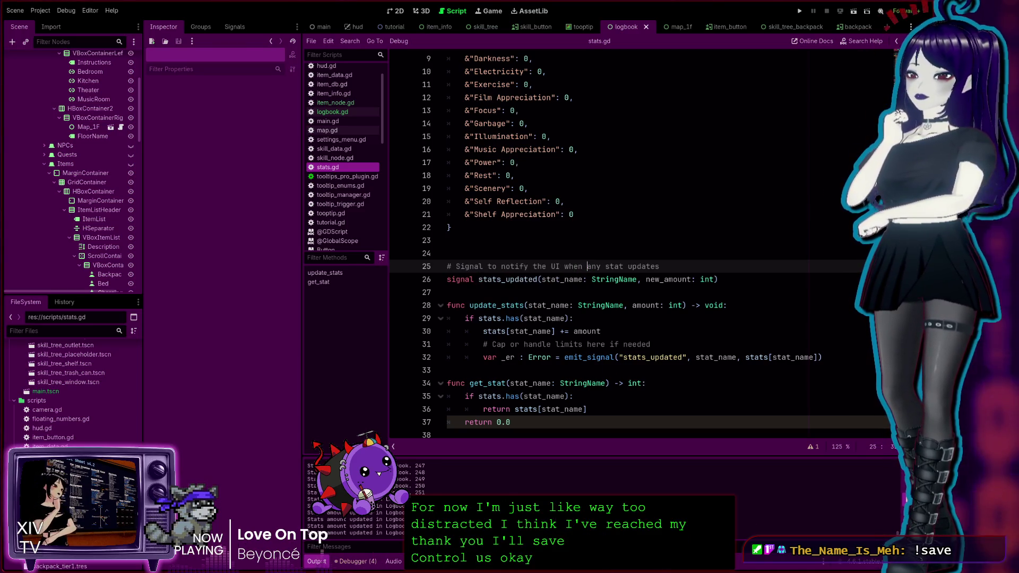
pyautogui.hotkey('alt', 'Tab')
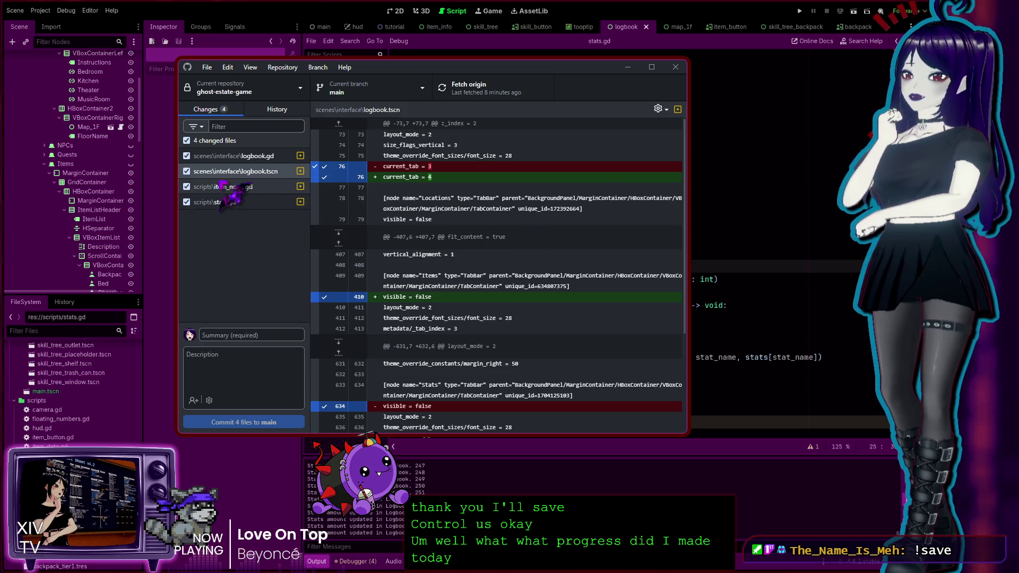
pyautogui.click(243, 202)
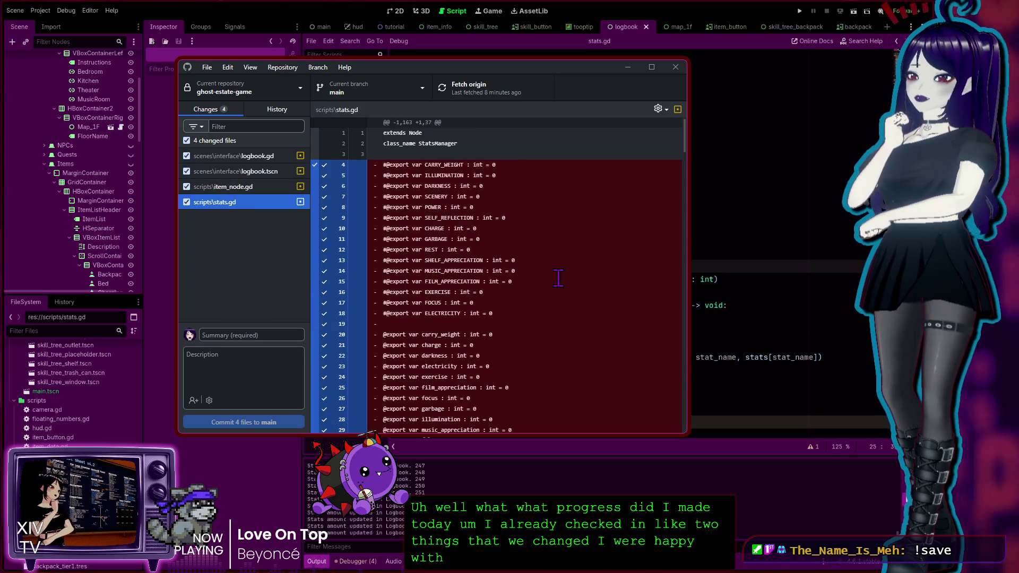
pyautogui.scroll(-5, 487, 249)
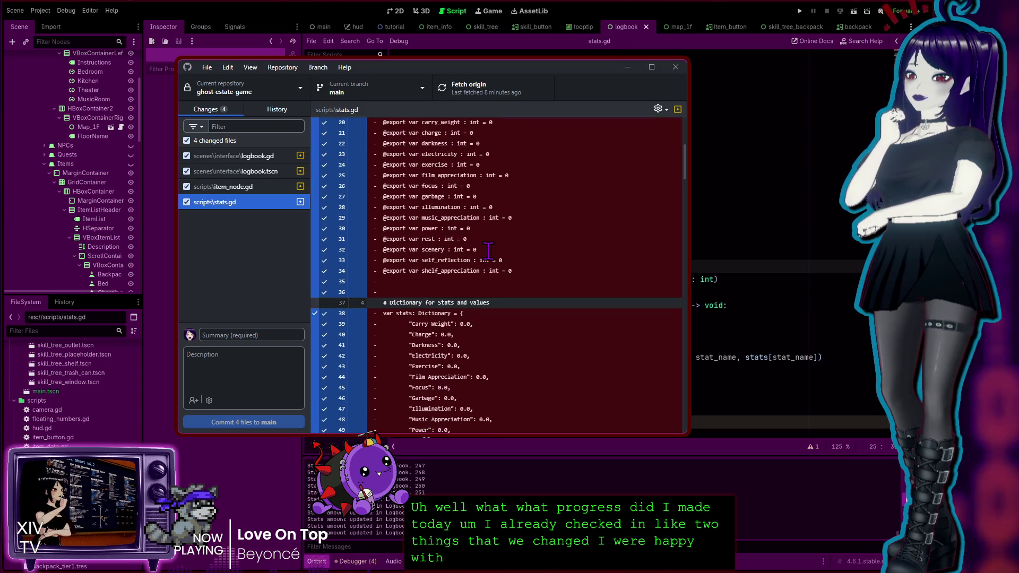
pyautogui.scroll(-5, 488, 251)
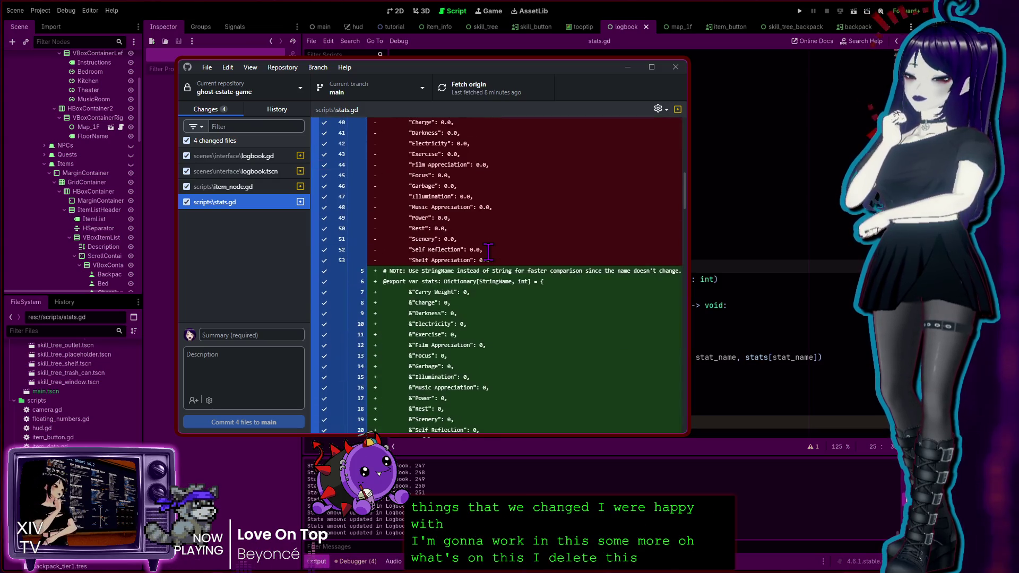
pyautogui.scroll(5, 487, 252)
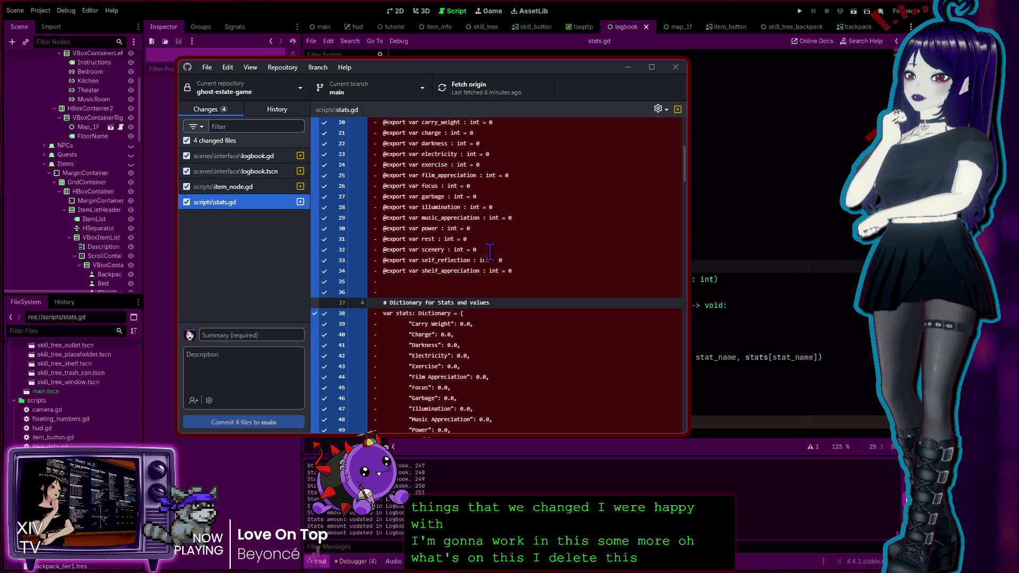
pyautogui.scroll(-5, 489, 253)
pyautogui.scroll(-4, 489, 254)
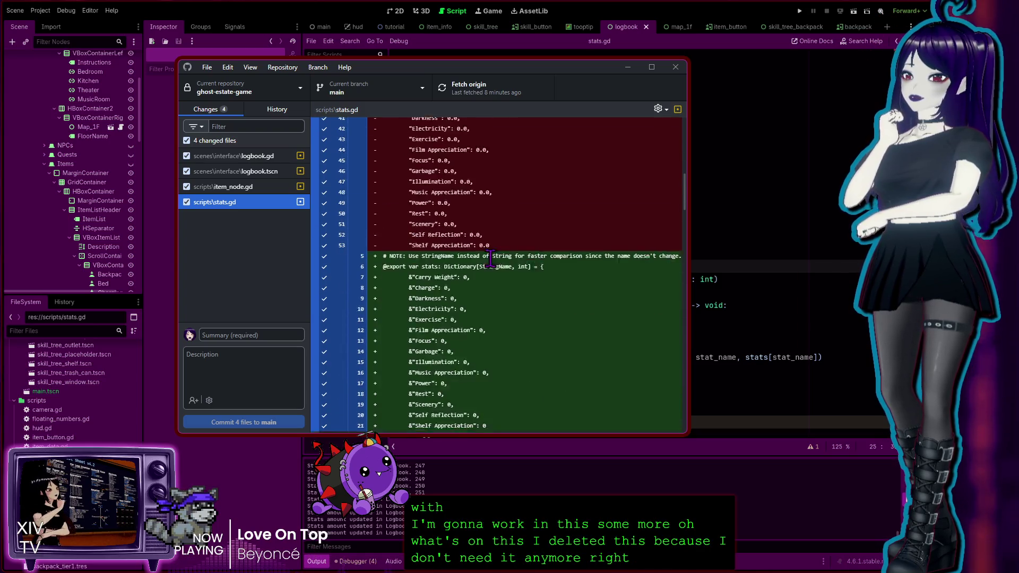
pyautogui.scroll(6, 489, 256)
pyautogui.scroll(9, 488, 255)
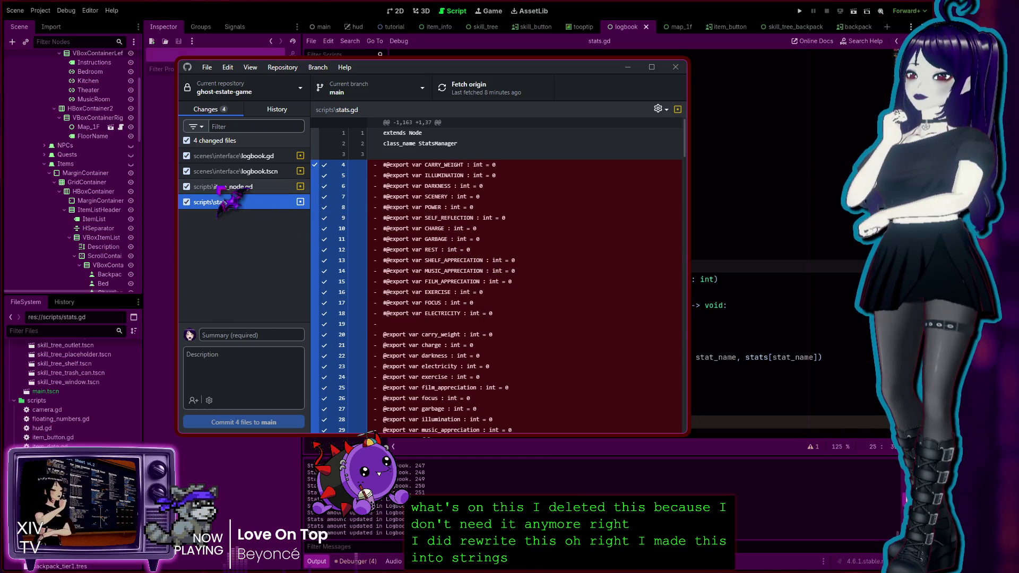
pyautogui.click(222, 187)
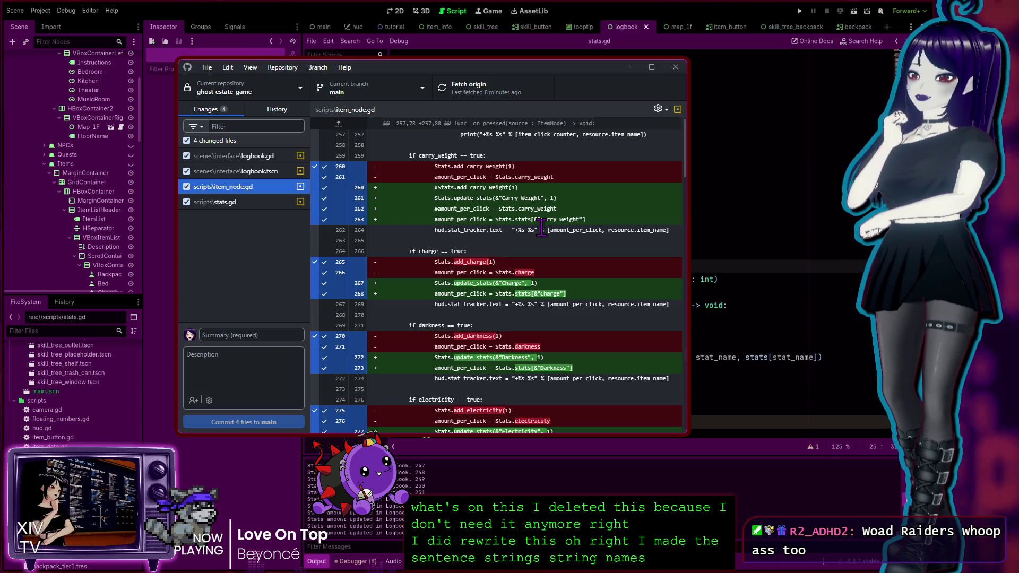
pyautogui.click(263, 171)
pyautogui.click(255, 157)
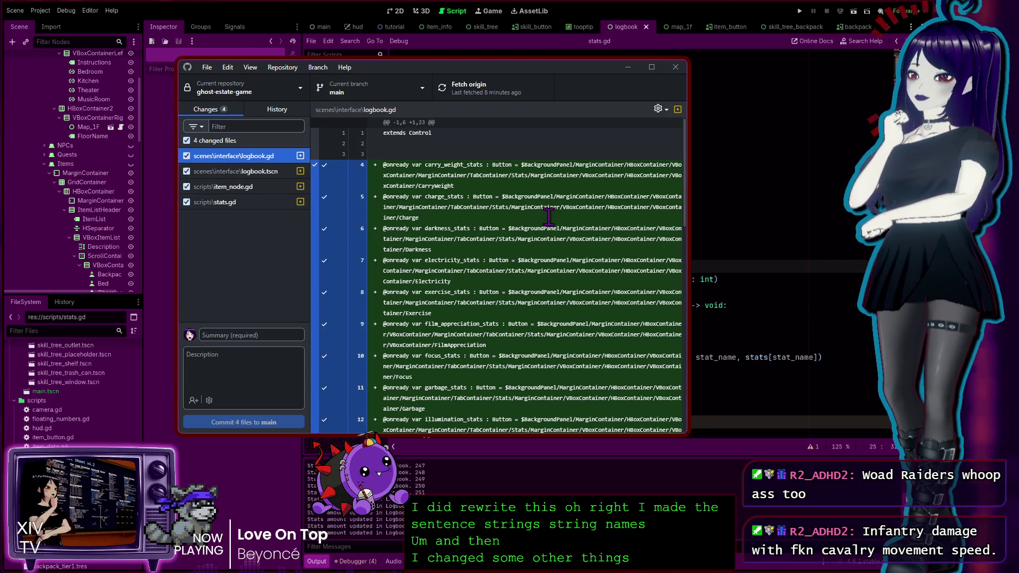
pyautogui.click(627, 68)
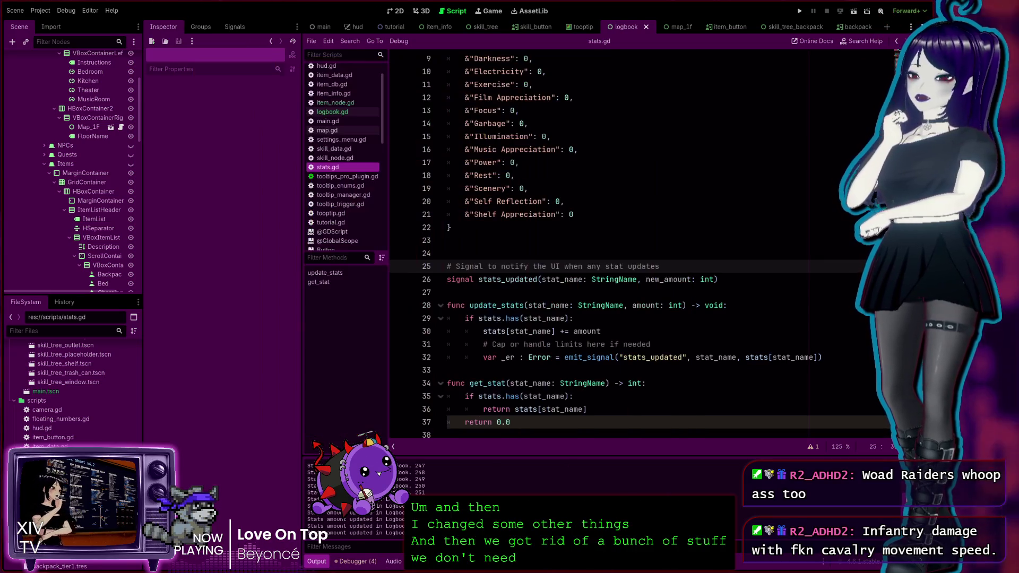